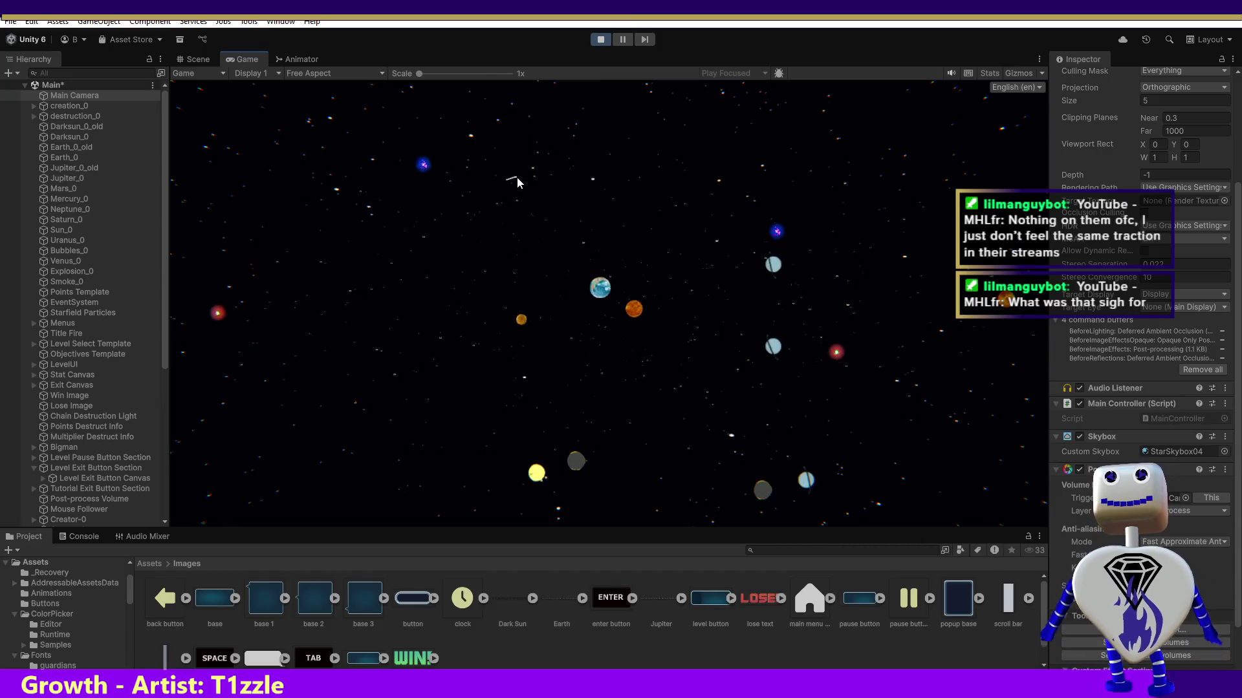
- Launch a sun and a Jupiter planet into the field, then turn off camera post-processing
left_click(505, 192)
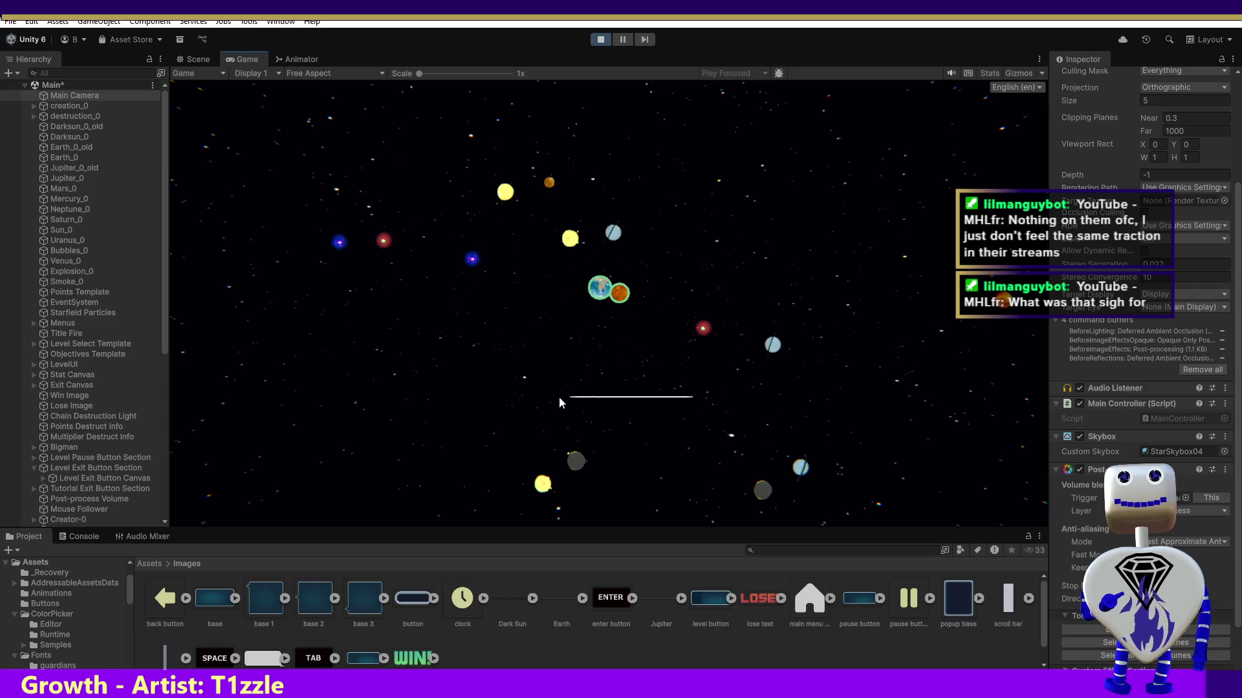
left_click(516, 288)
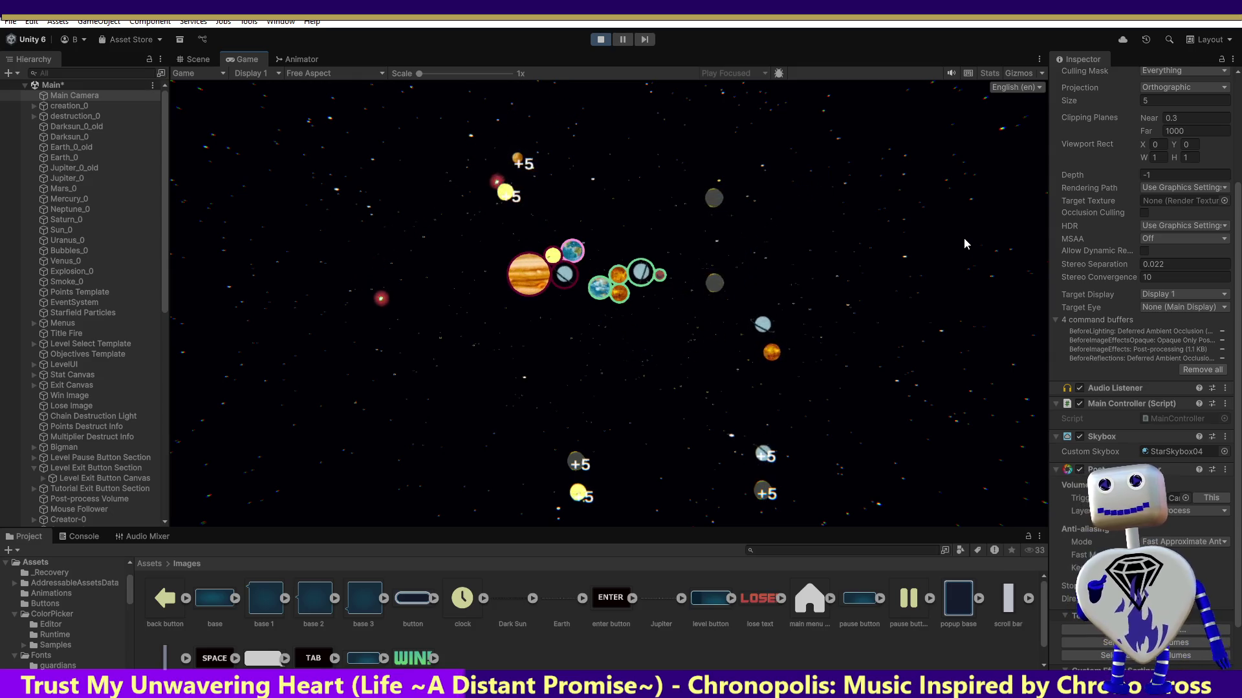
left_click(1079, 470)
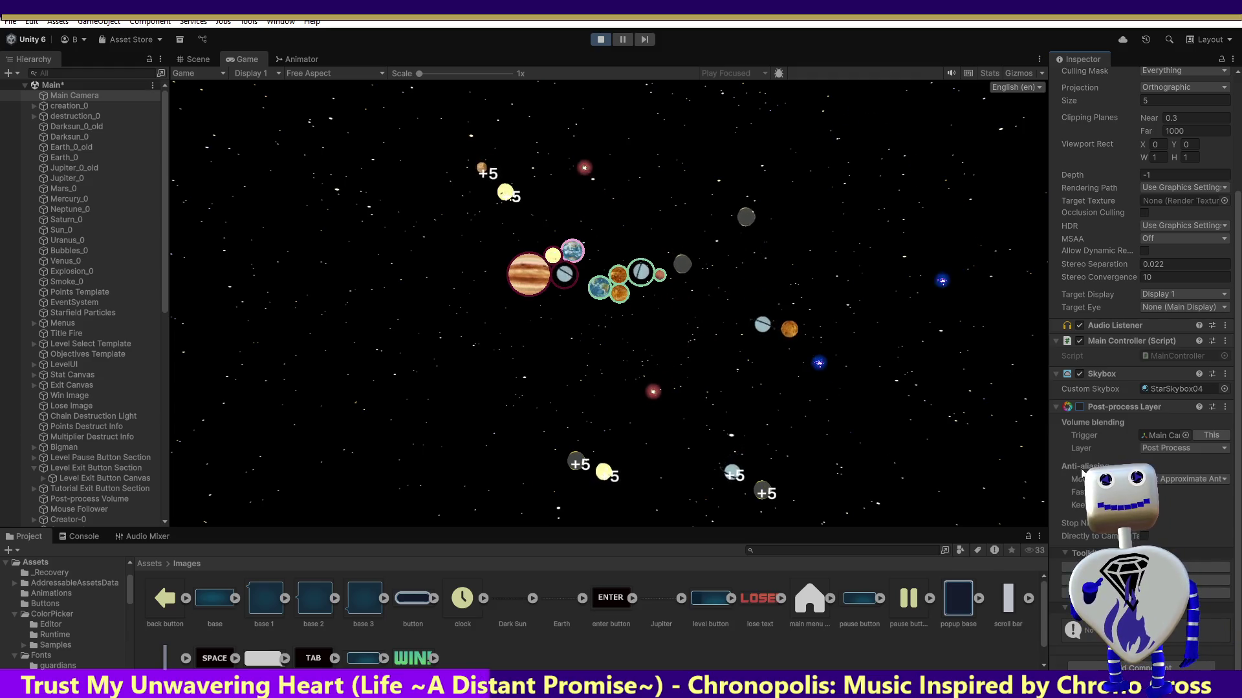
left_click(1079, 408)
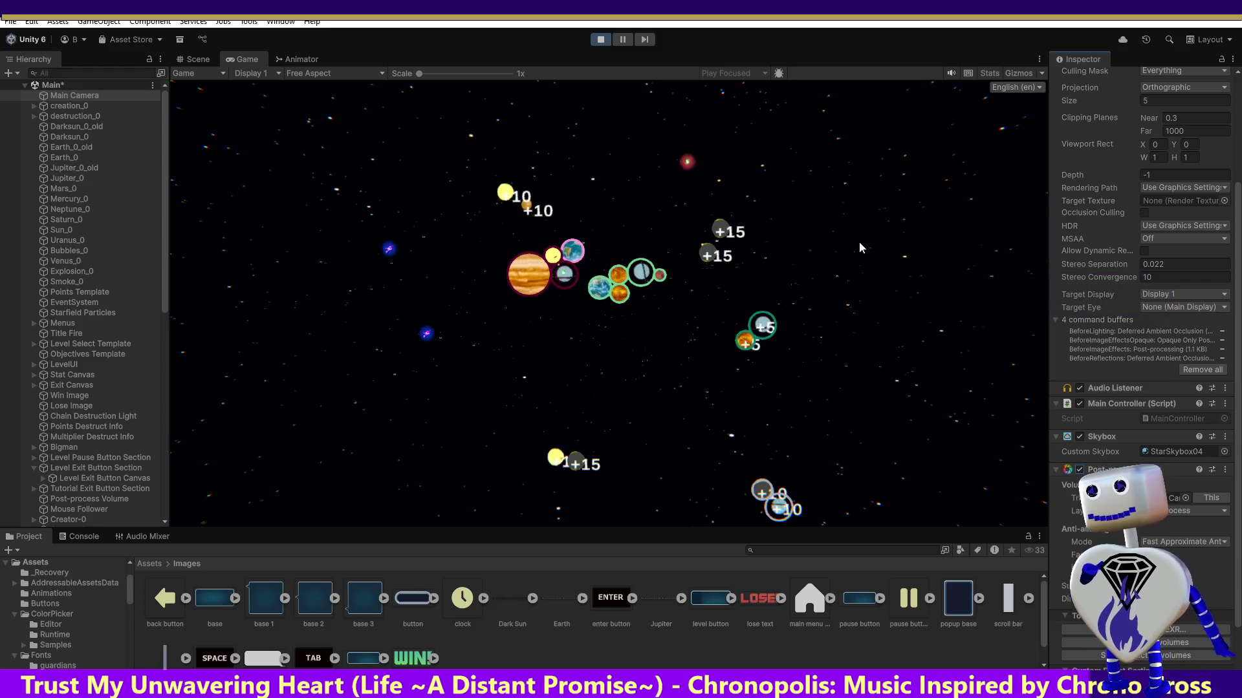
- Exit Play mode from the toolbar to get back to the planet scene
left_click(600, 40)
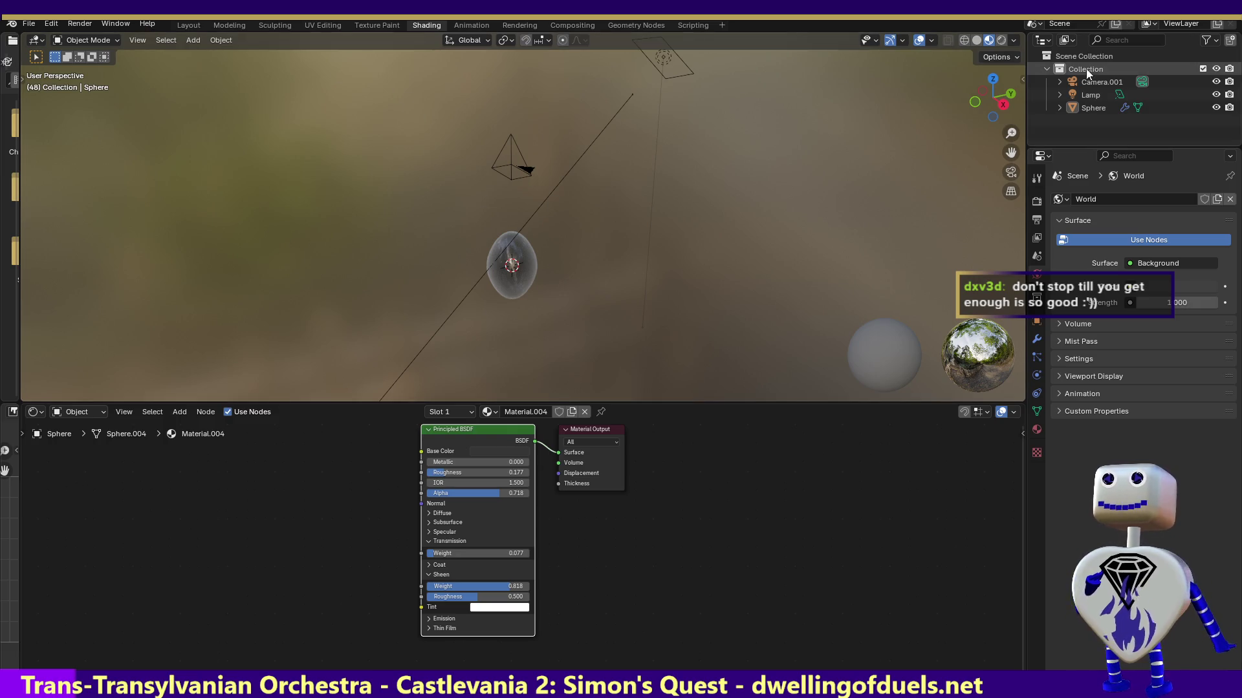
- Raise the World Background Color's Value slider to make the background white
left_click(1162, 287)
left_click_drag(1206, 142, 1207, 76)
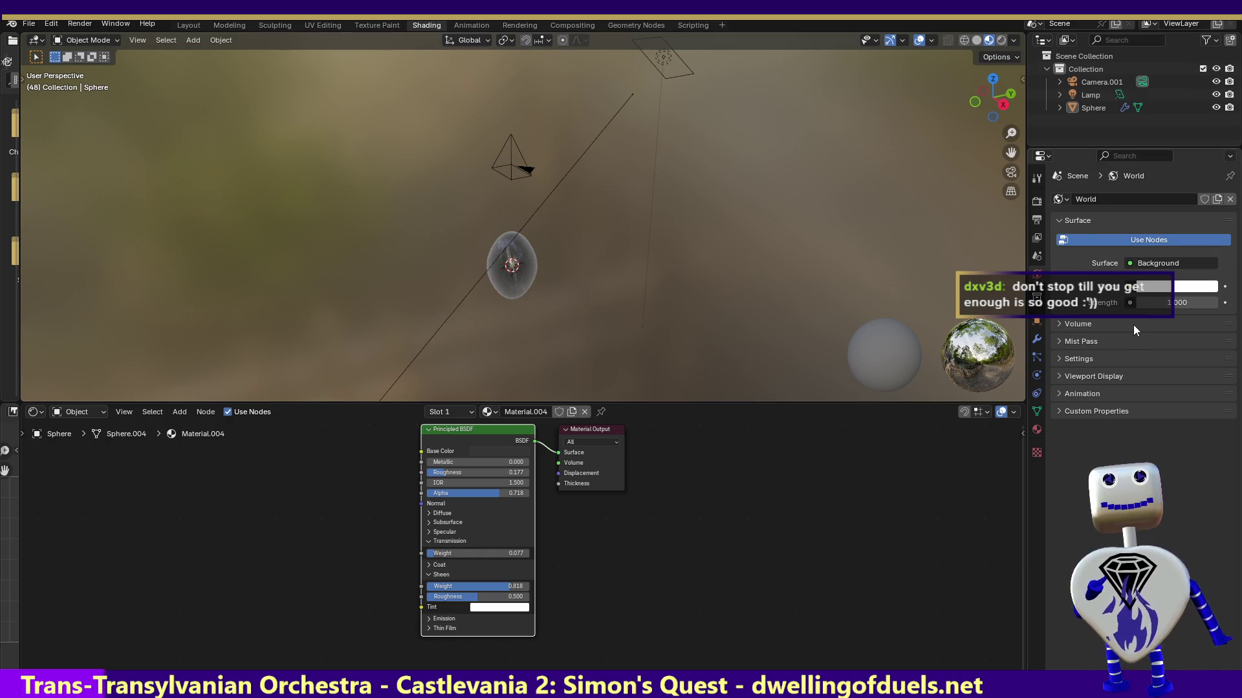
left_click(115, 25)
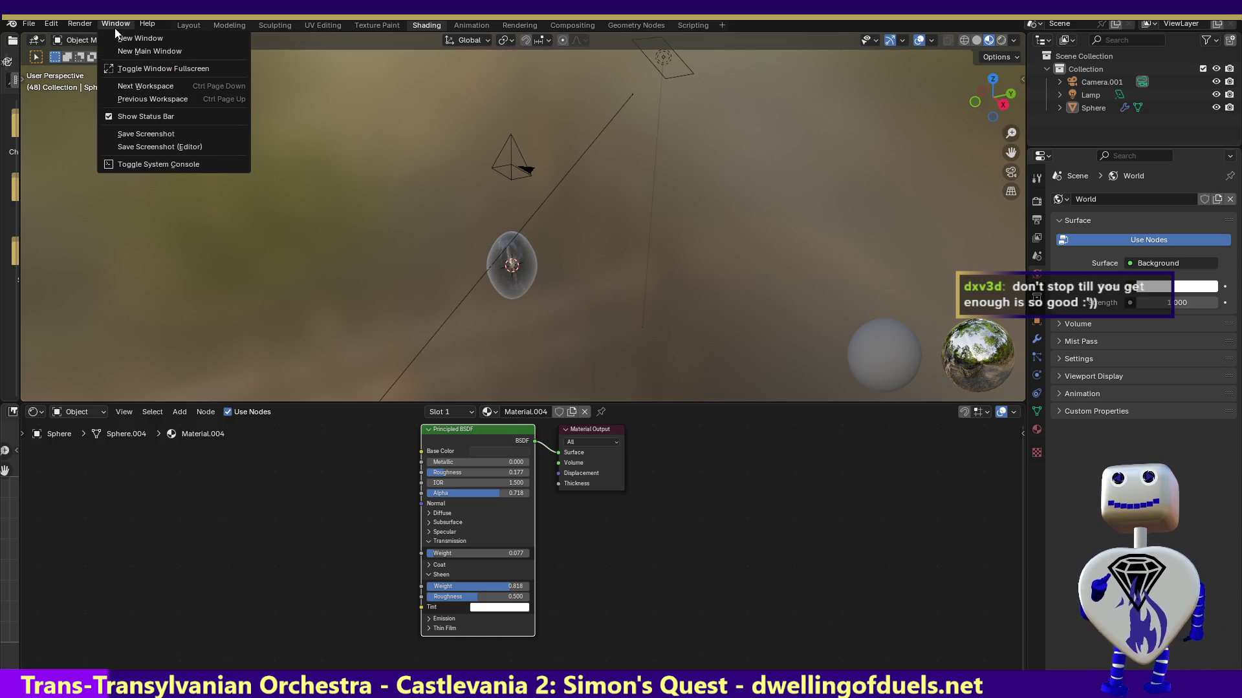
left_click(88, 40)
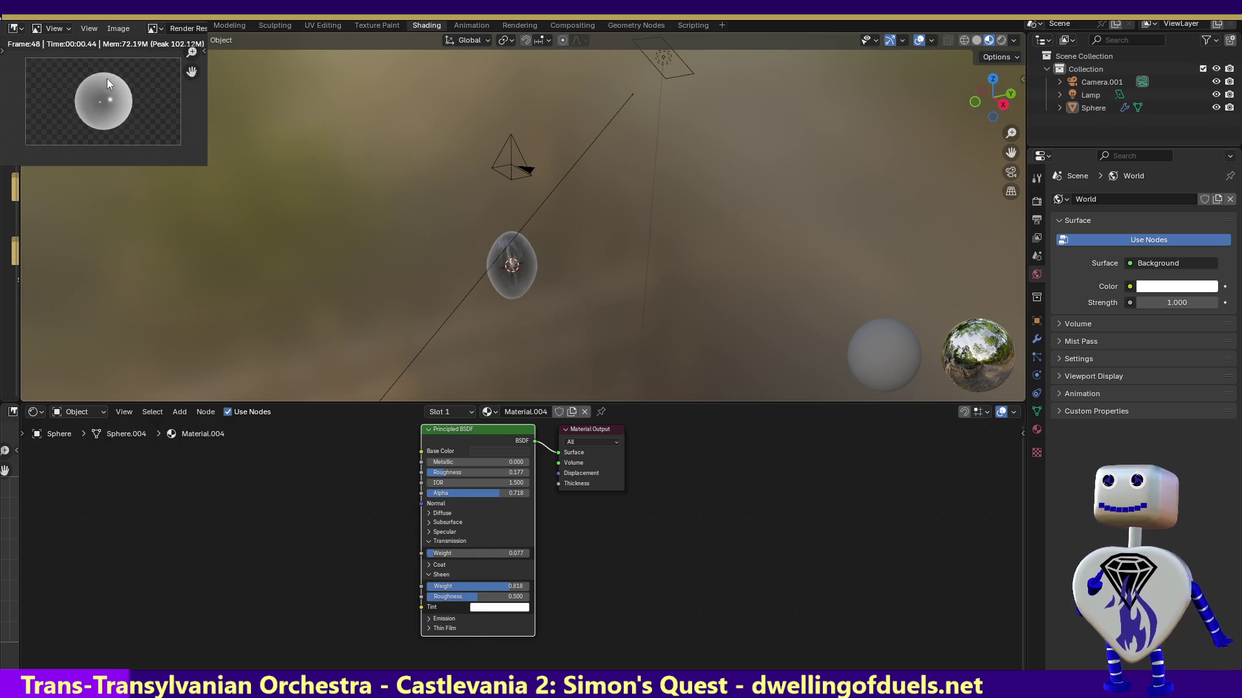
key("Escape")
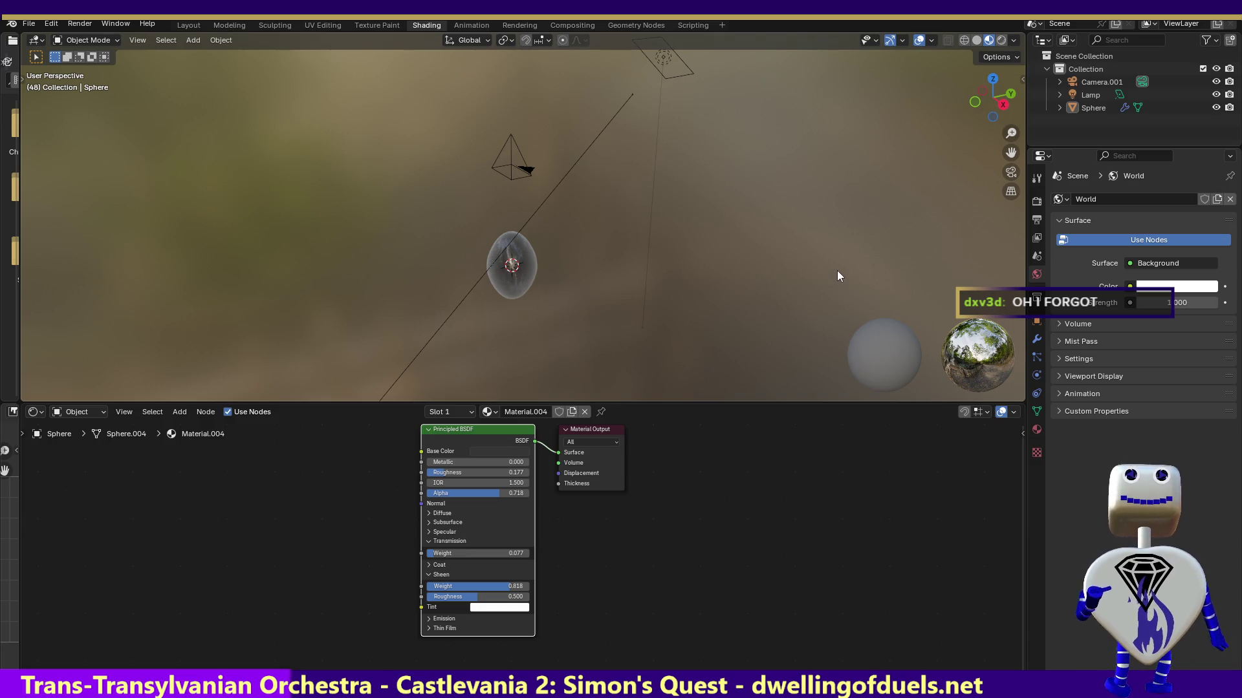
- Run Render Animation to output all sphere frames through frame 250
left_click(79, 25)
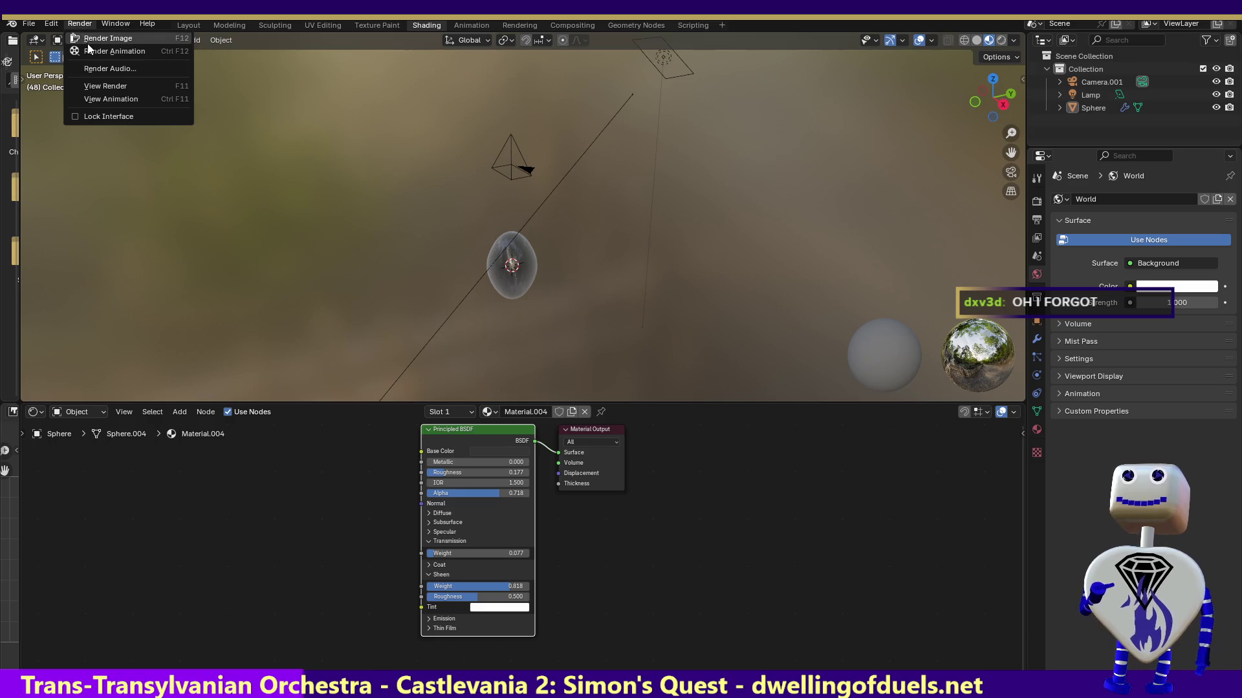
left_click(89, 55)
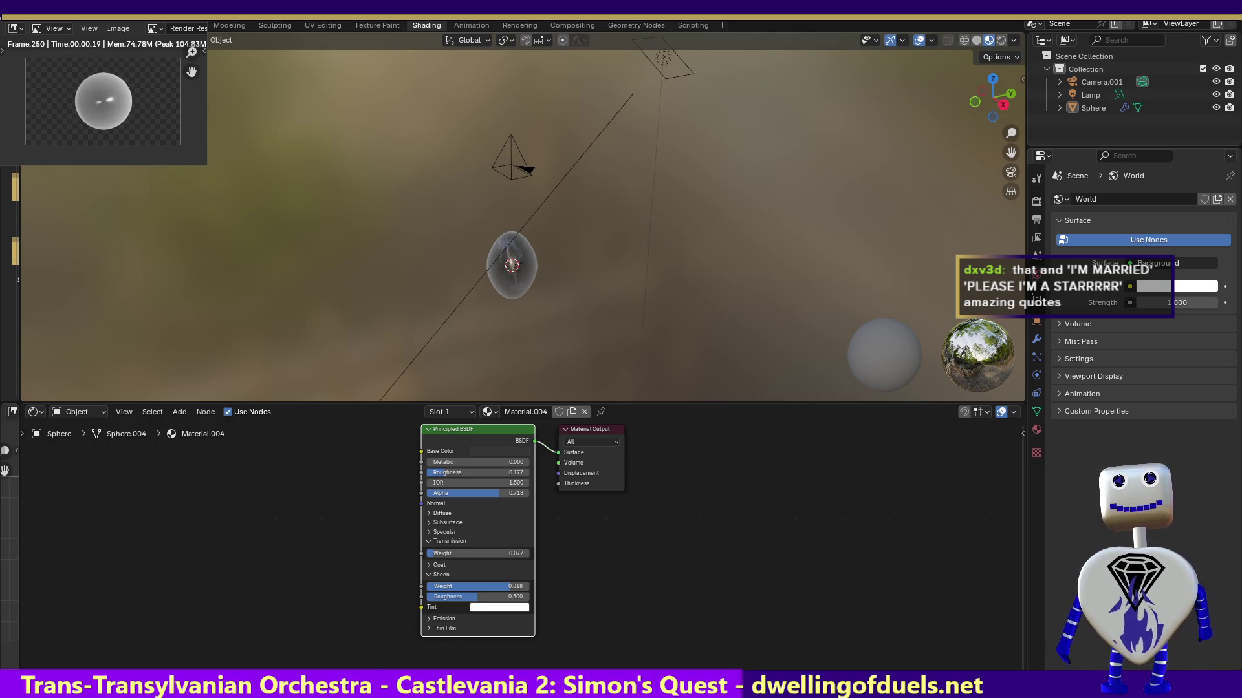
key("alt+Tab")
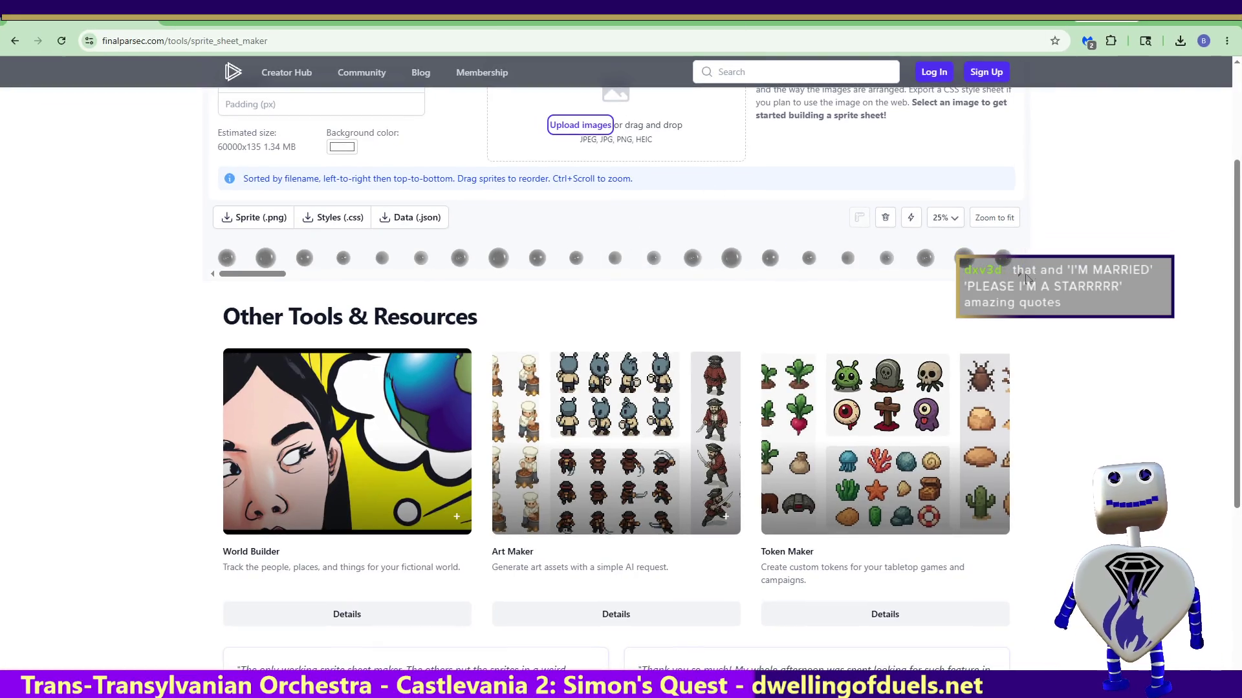
- Download the sphere frames as a Sprite (.png) sheet
scroll(1204, 308, "up", 3)
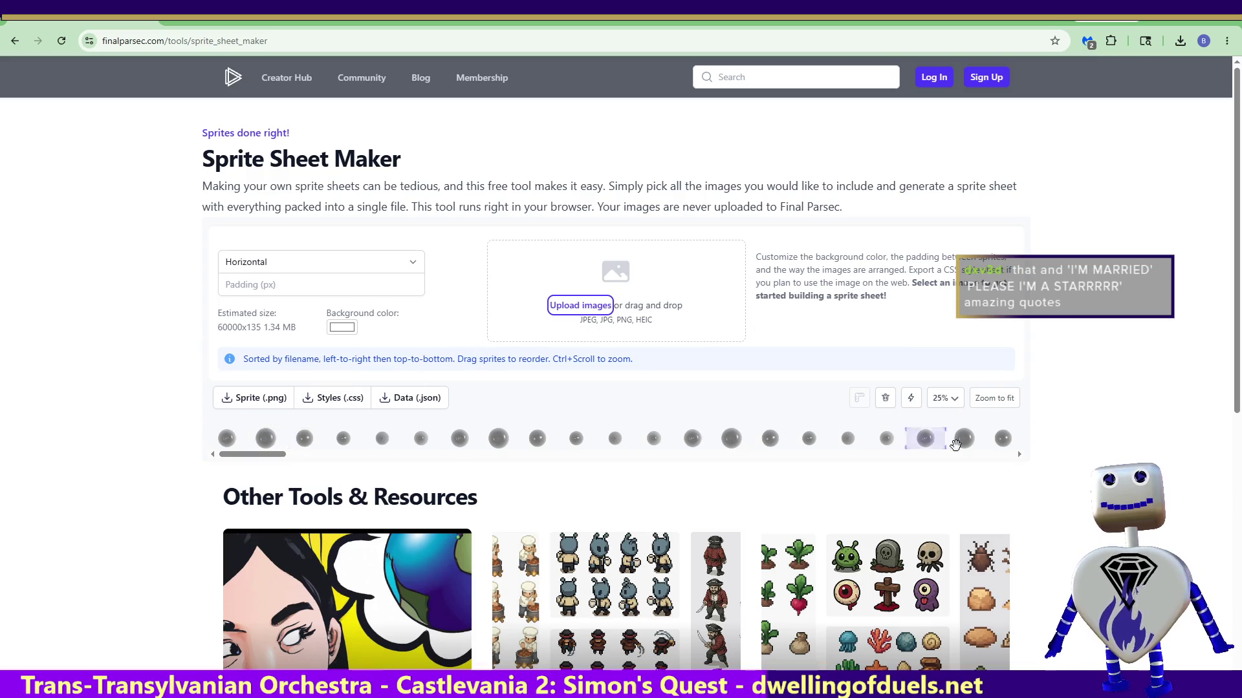
left_click(268, 404)
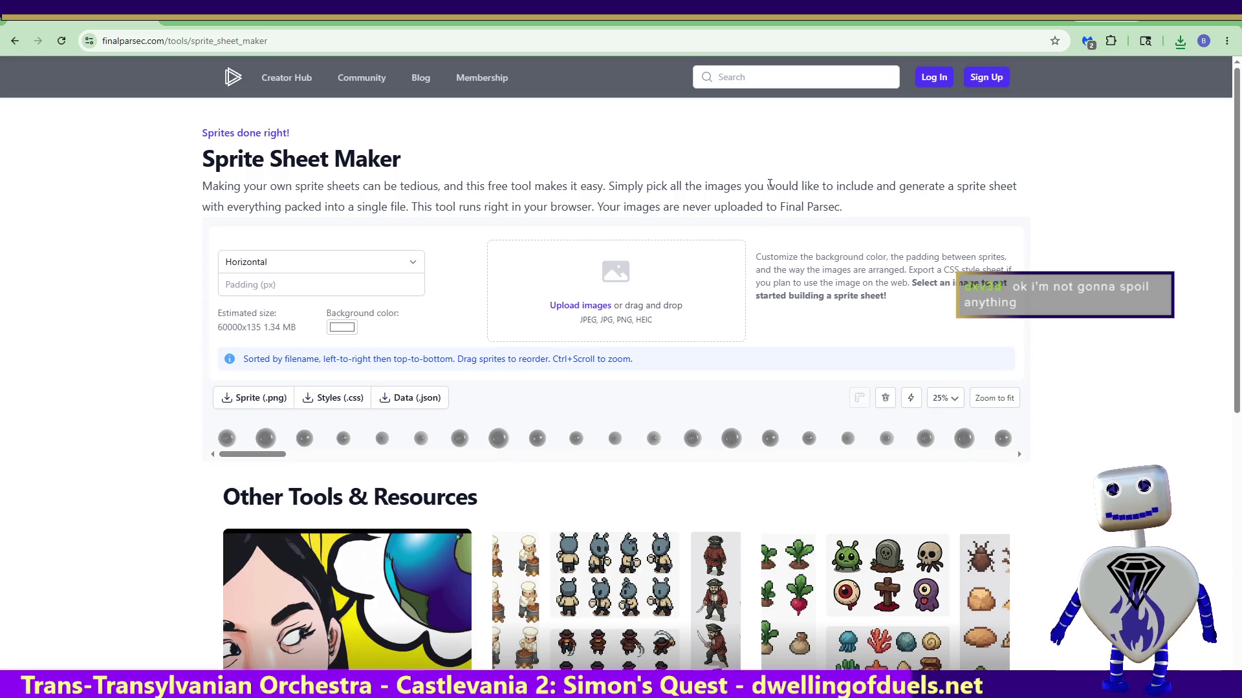
key("alt+Tab")
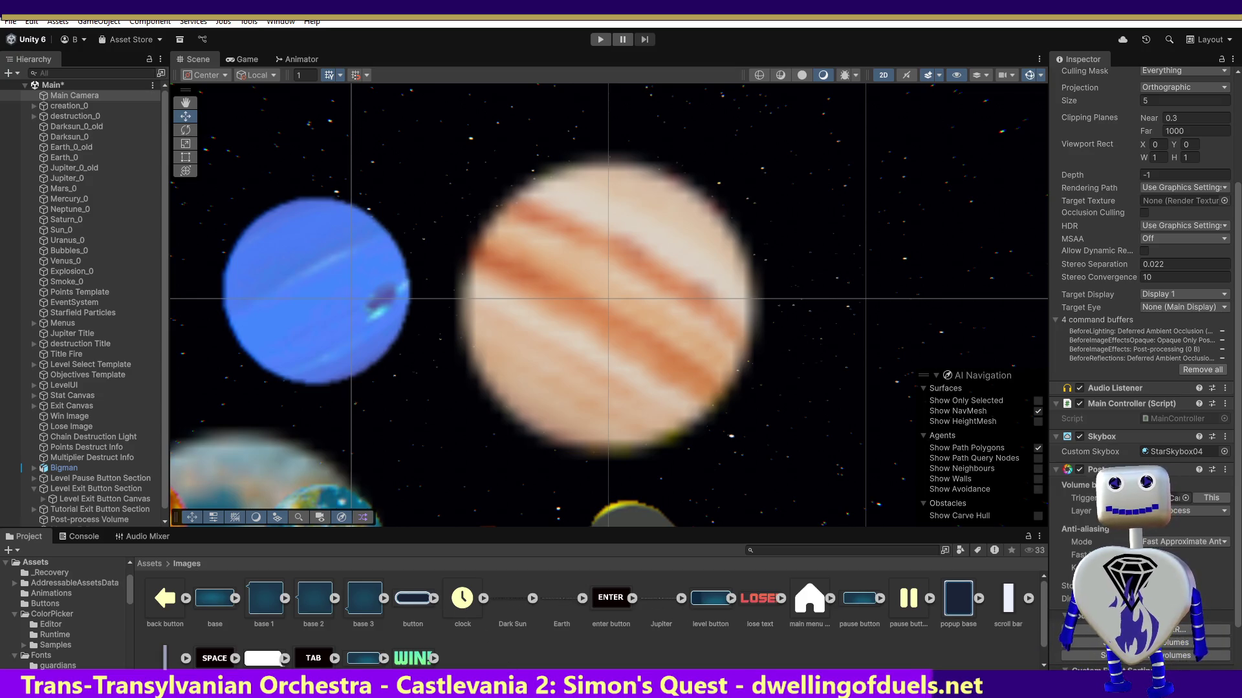
- Drop the PNG into Assets/Images, then delete the failed Bubbles asset
scroll(488, 641, "down", 1)
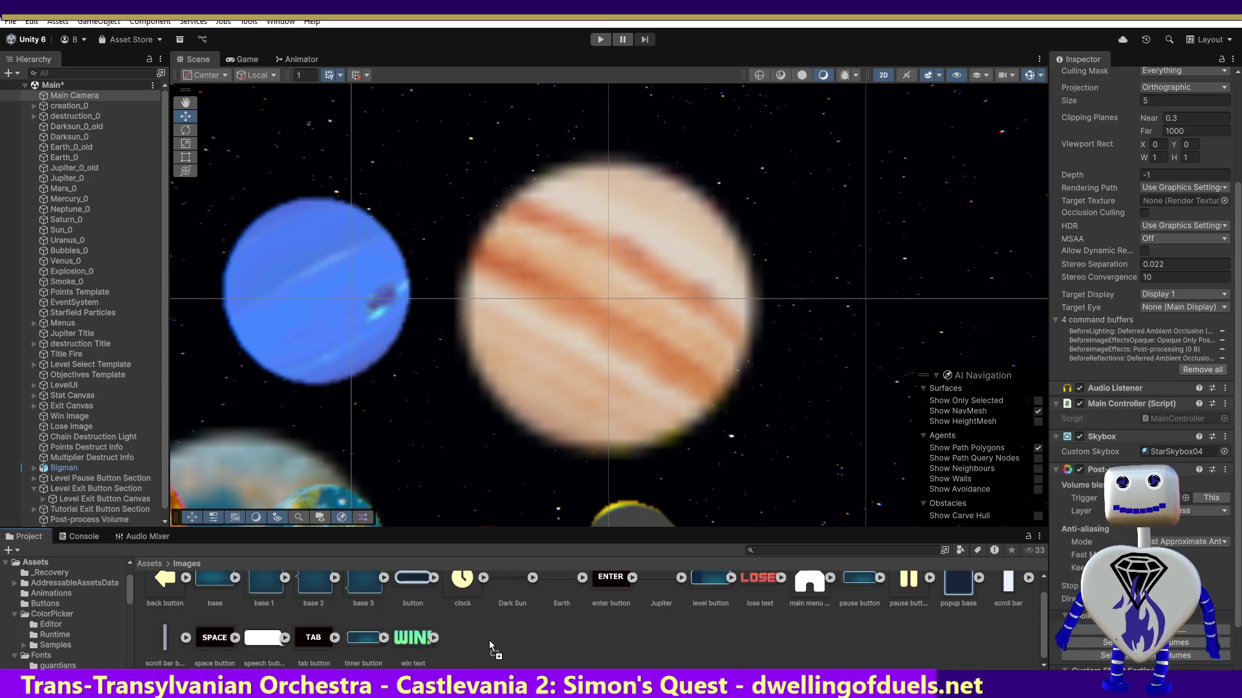
left_click_drag(489, 640, 488, 642)
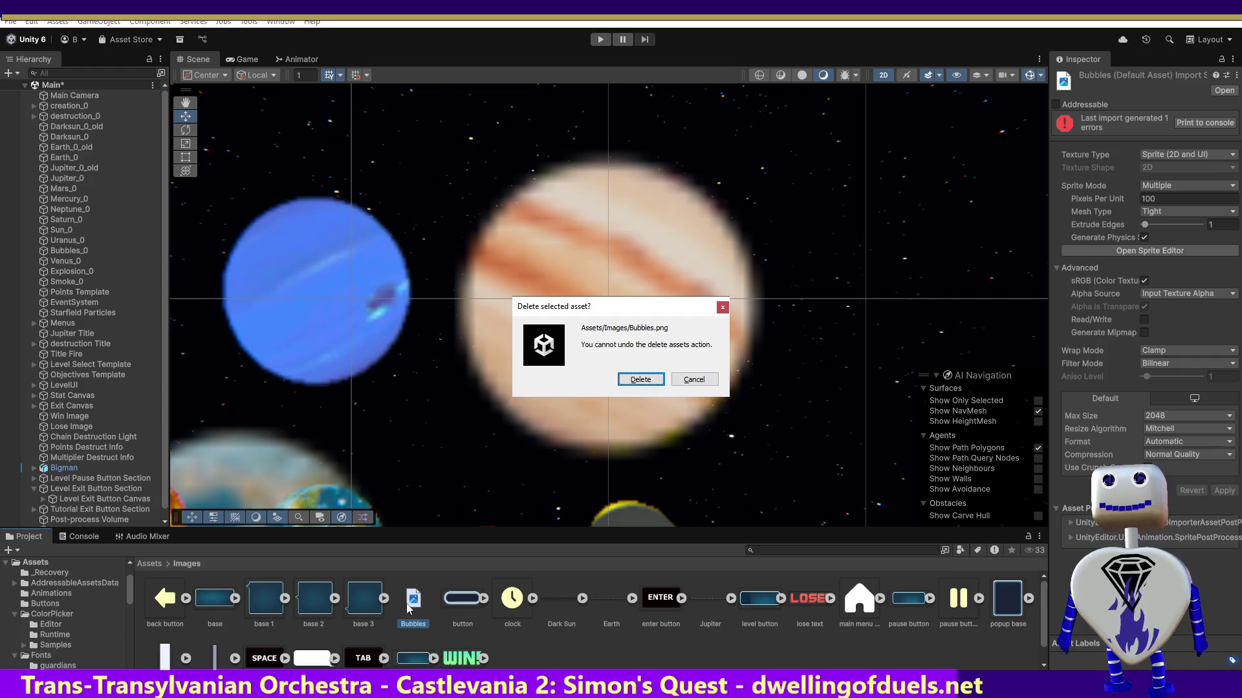
left_click(640, 380)
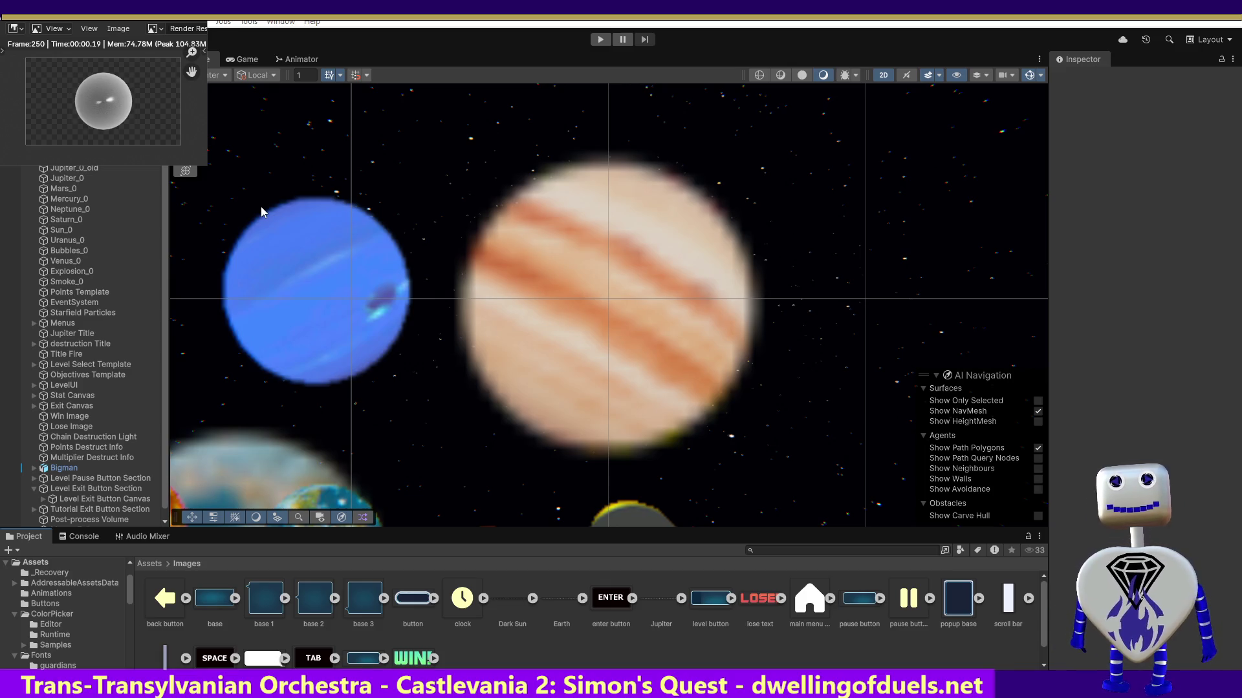
key("alt+Tab")
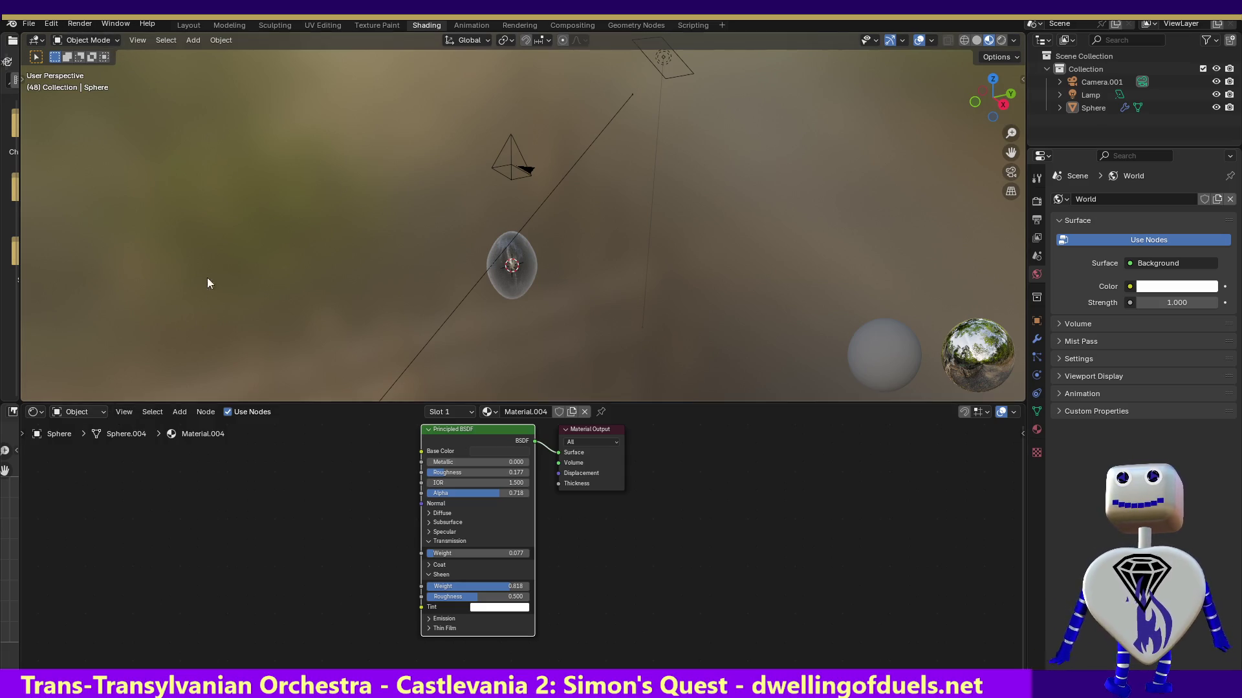
left_click(471, 26)
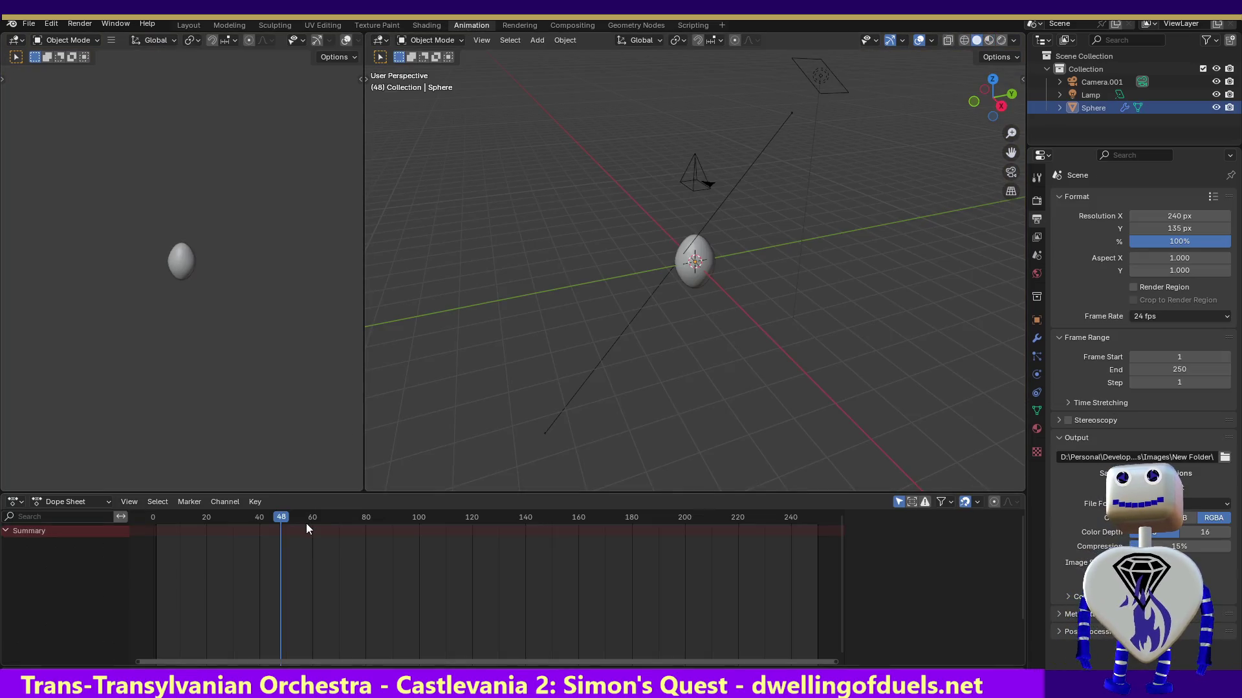
- Select the Sphere and scrub the Dope Sheet playhead back and forth, stopping at frame 124
left_click(700, 257)
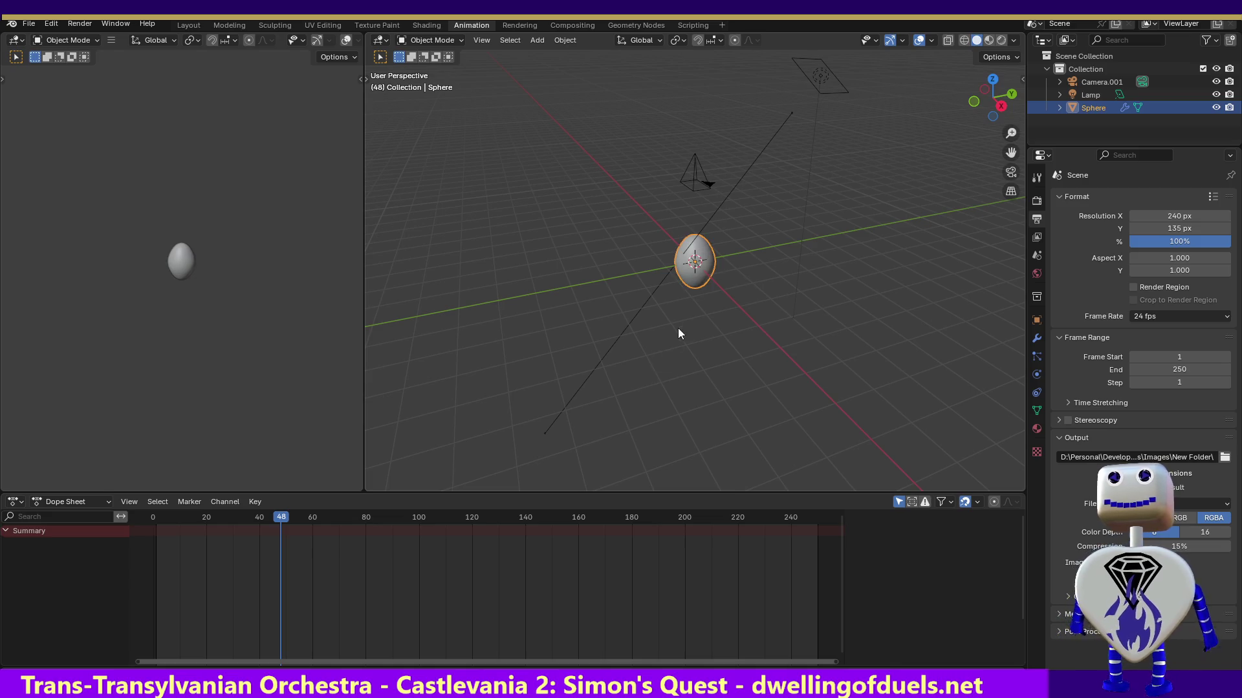
mouse_move(285, 517)
left_mouse_down()
mouse_move(821, 591)
mouse_move(416, 560)
left_mouse_up()
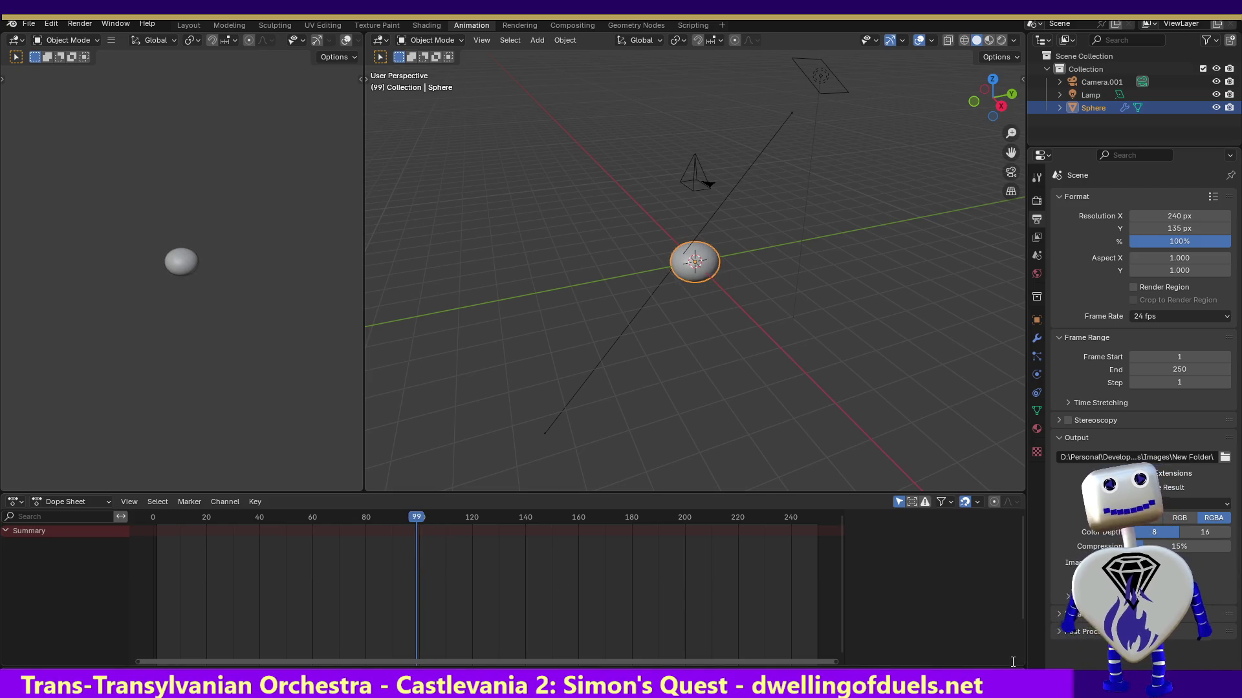
mouse_move(418, 518)
left_mouse_down()
mouse_move(168, 525)
mouse_move(487, 544)
mouse_move(134, 538)
mouse_move(480, 544)
left_mouse_up()
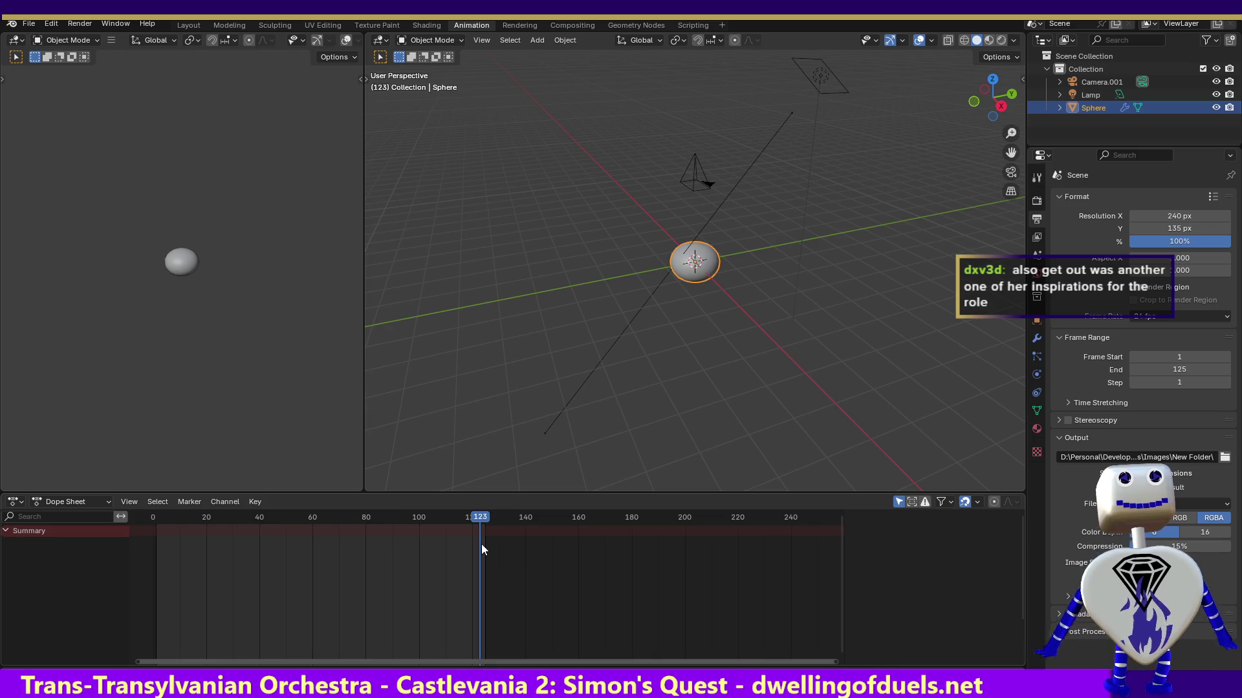
left_click_drag(481, 545, 484, 541)
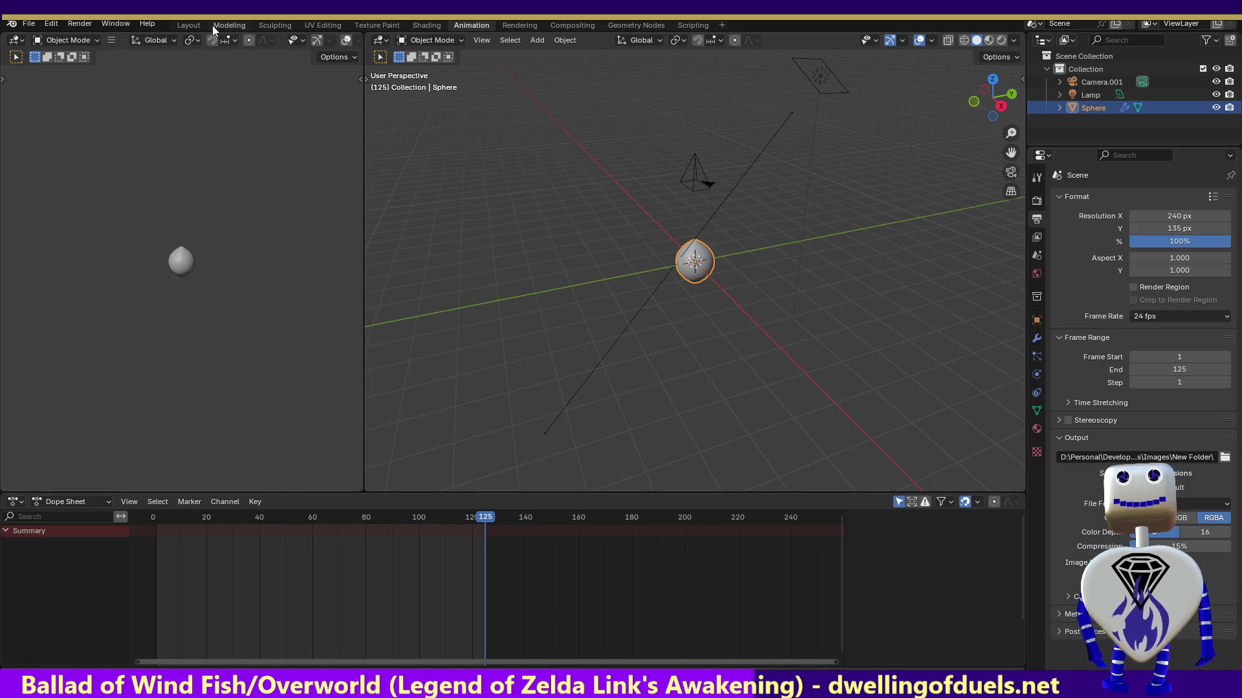
- Open Blender's Render menu with the animation at its final frame 125
left_click(80, 25)
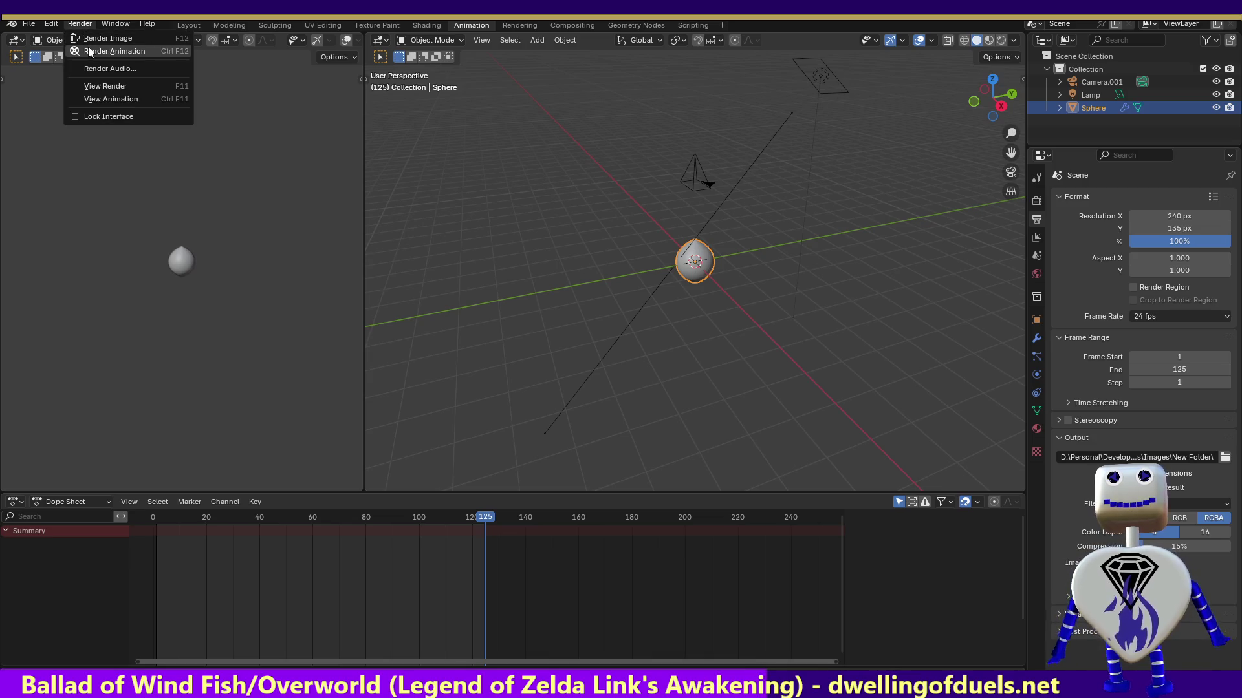
- Render frames 1–125 of the sphere animation and close the Render Result
left_click(88, 47)
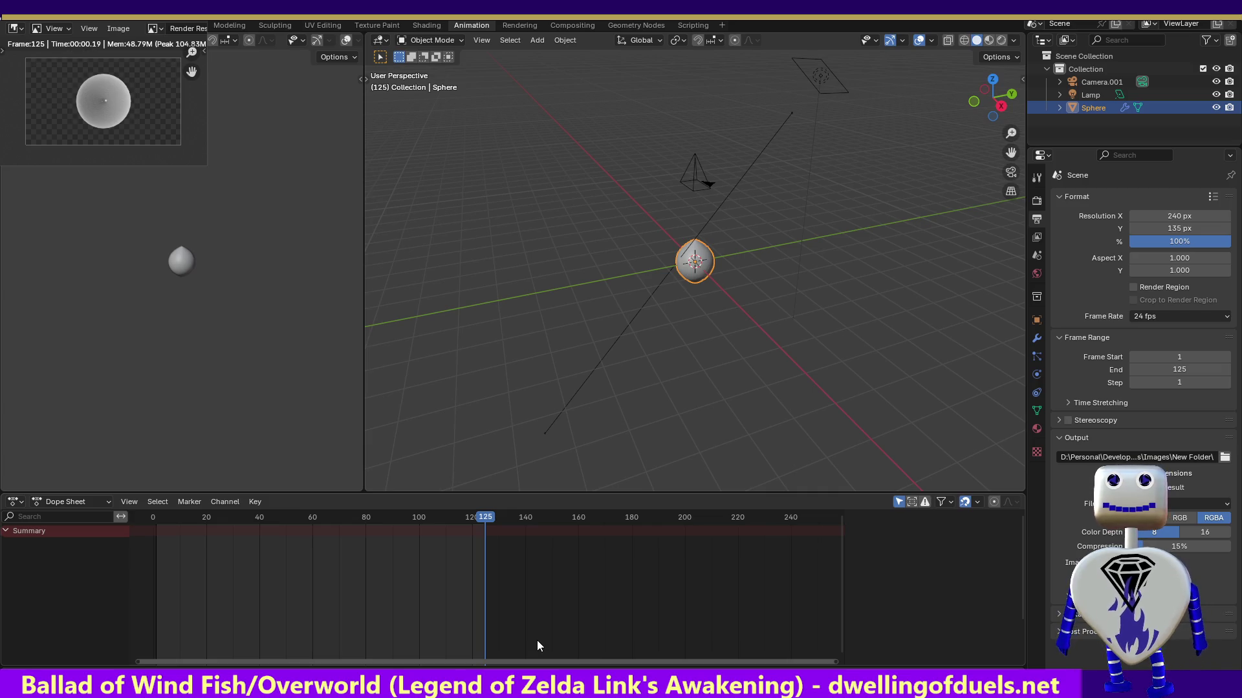
key("F11")
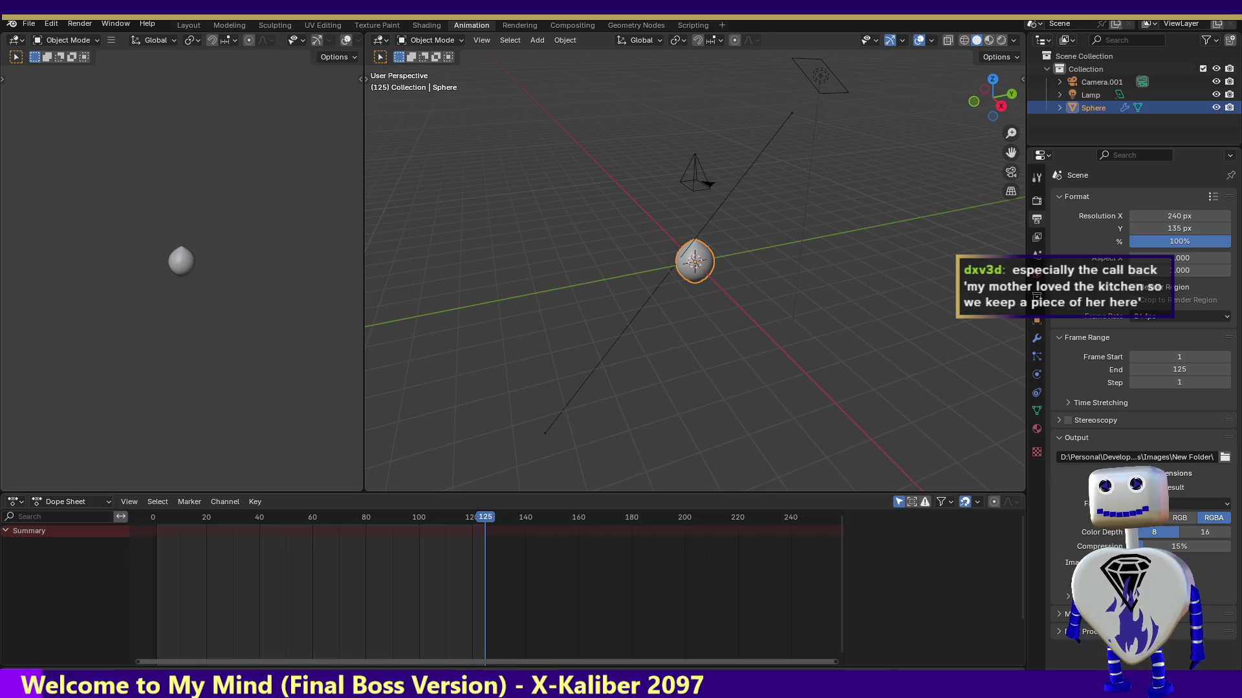
key("alt+Tab")
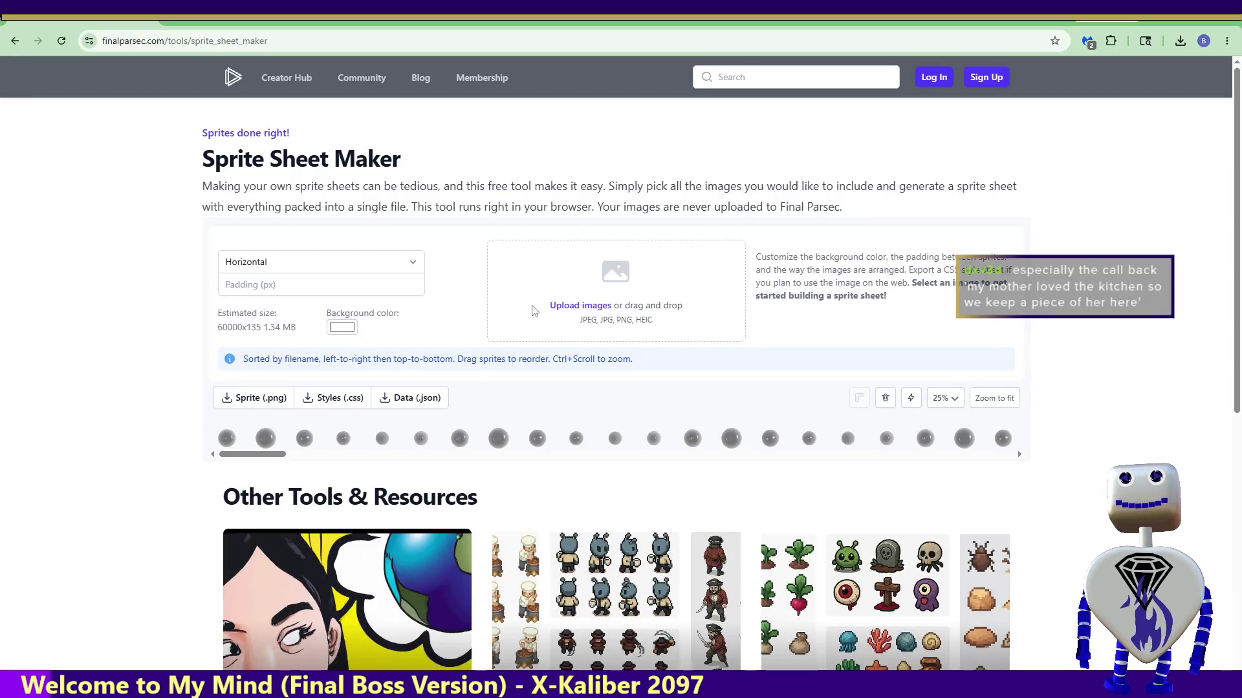
- Maximize the browser and download the 30000x135 sphere sprite sheet as a PNG
key("alt+Tab")
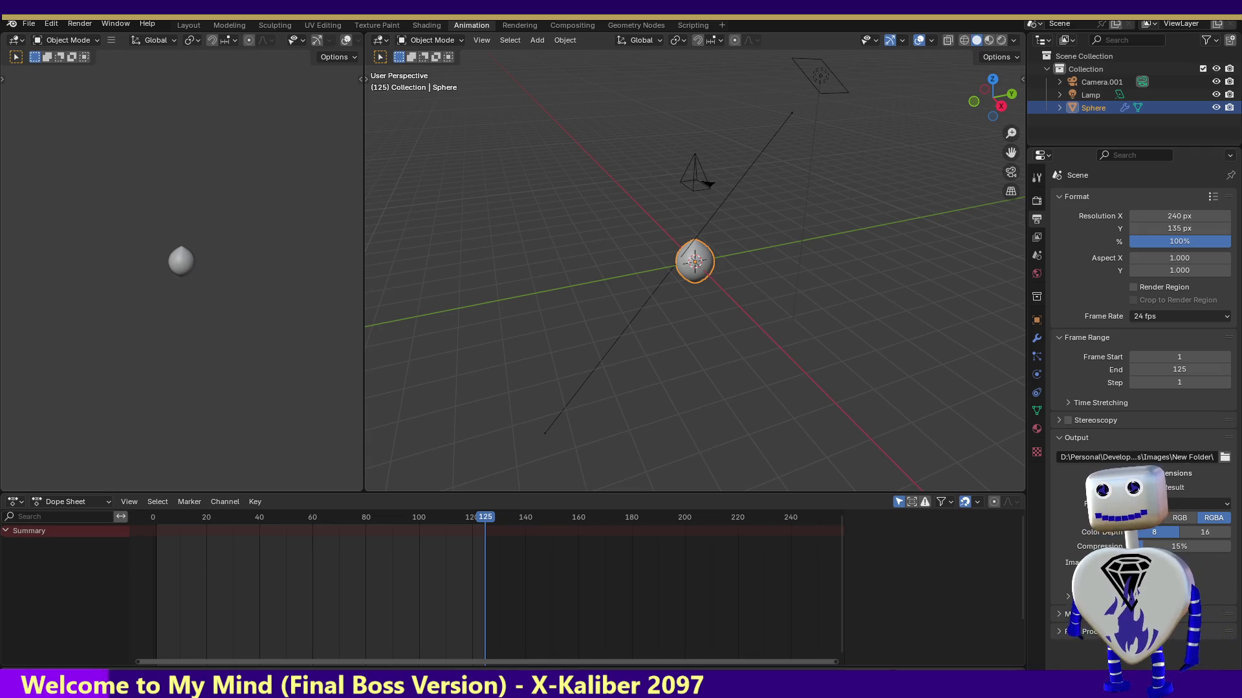
key("alt+Tab")
key("super+Up")
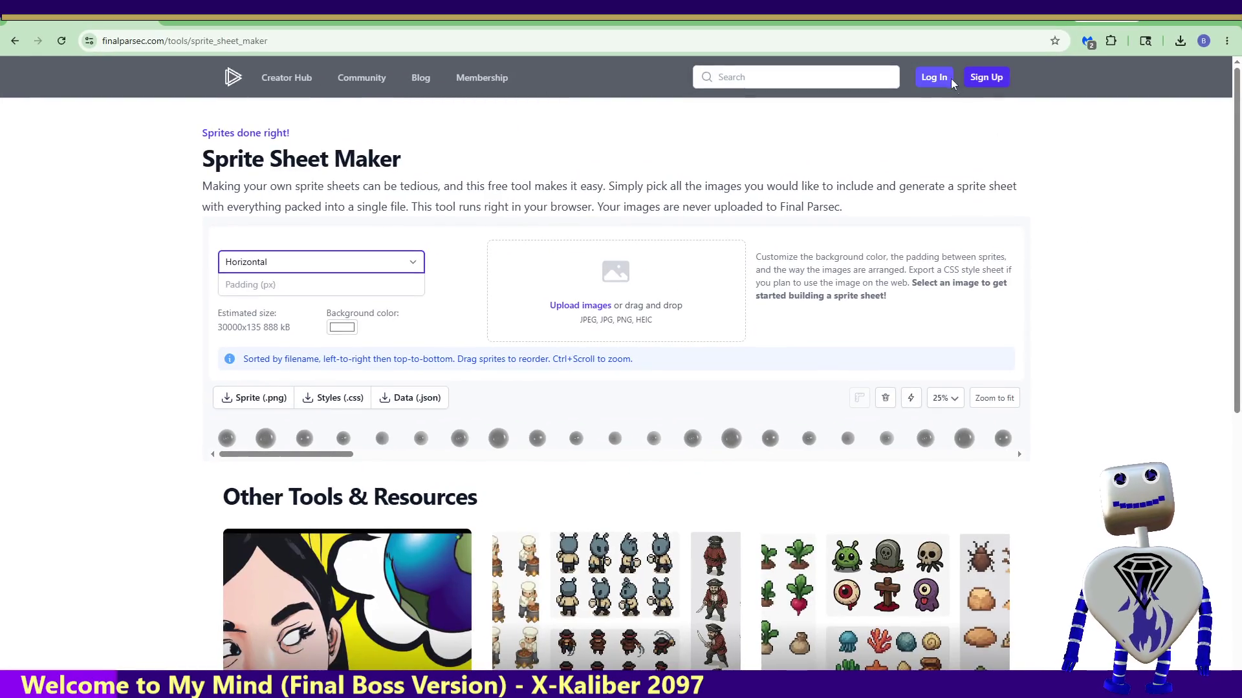
left_click(971, 129)
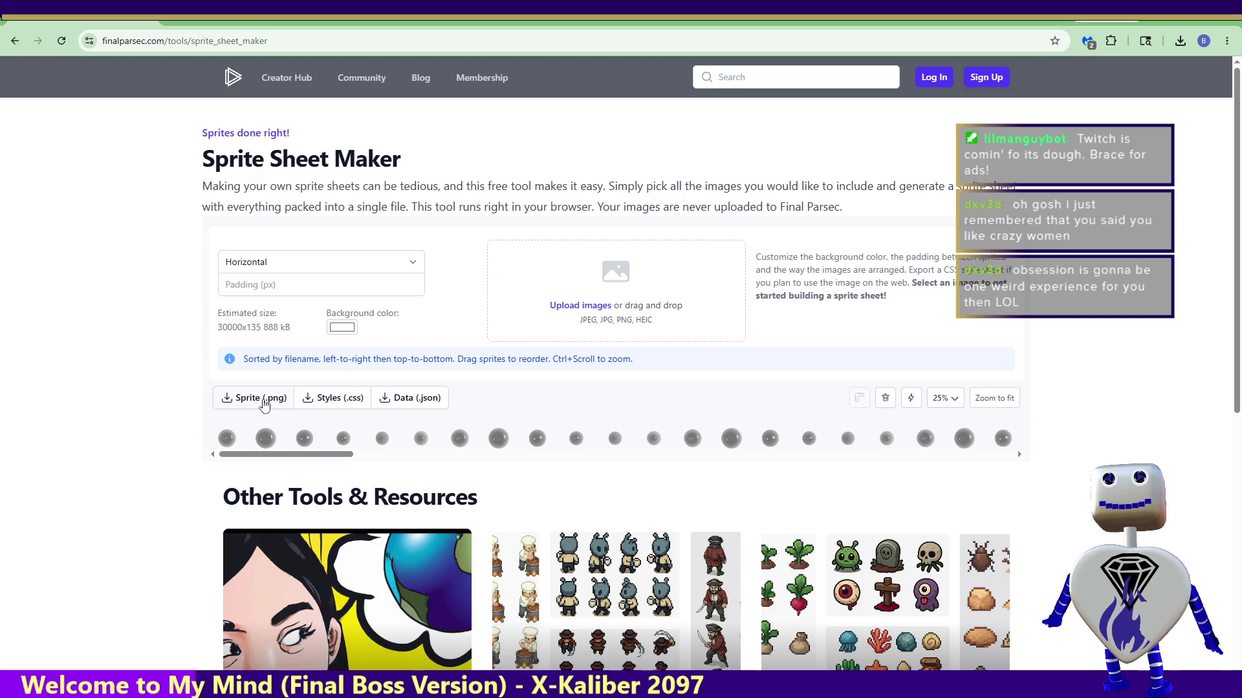
left_click(263, 404)
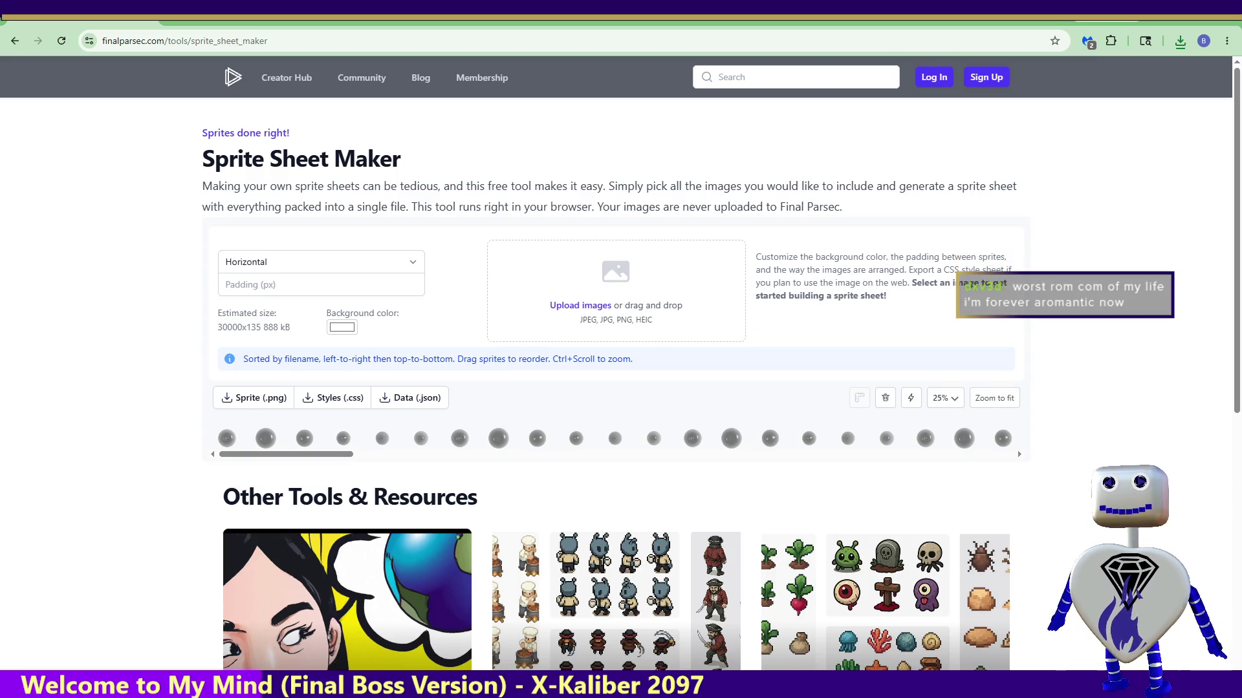
key("alt+Tab")
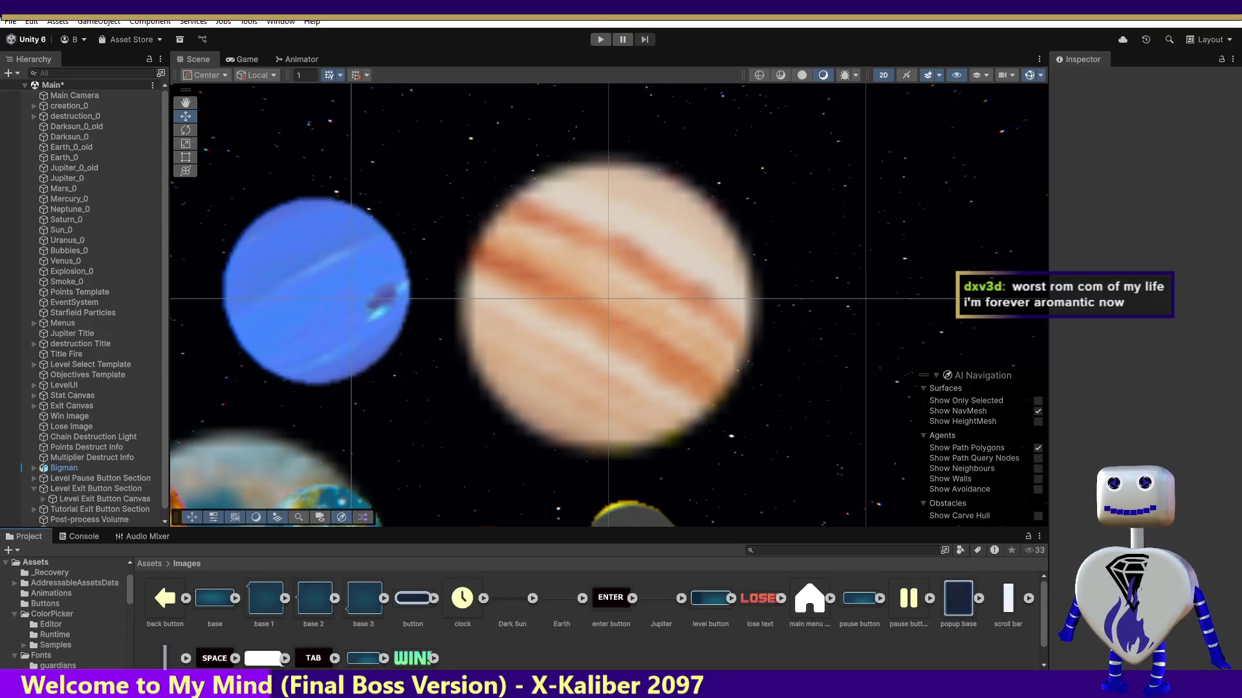
- Duplicate the Bubbles_0 object and rename the original to Bubbles_0_old
scroll(487, 633, "down", 1)
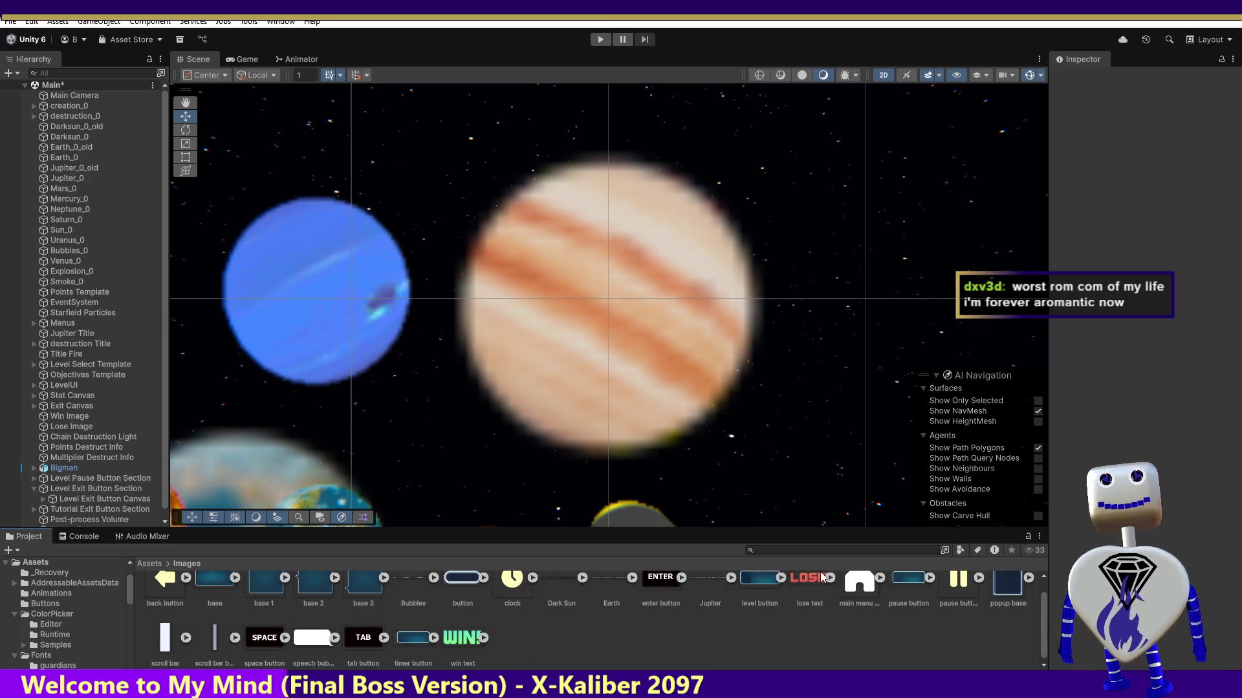
left_click(68, 252)
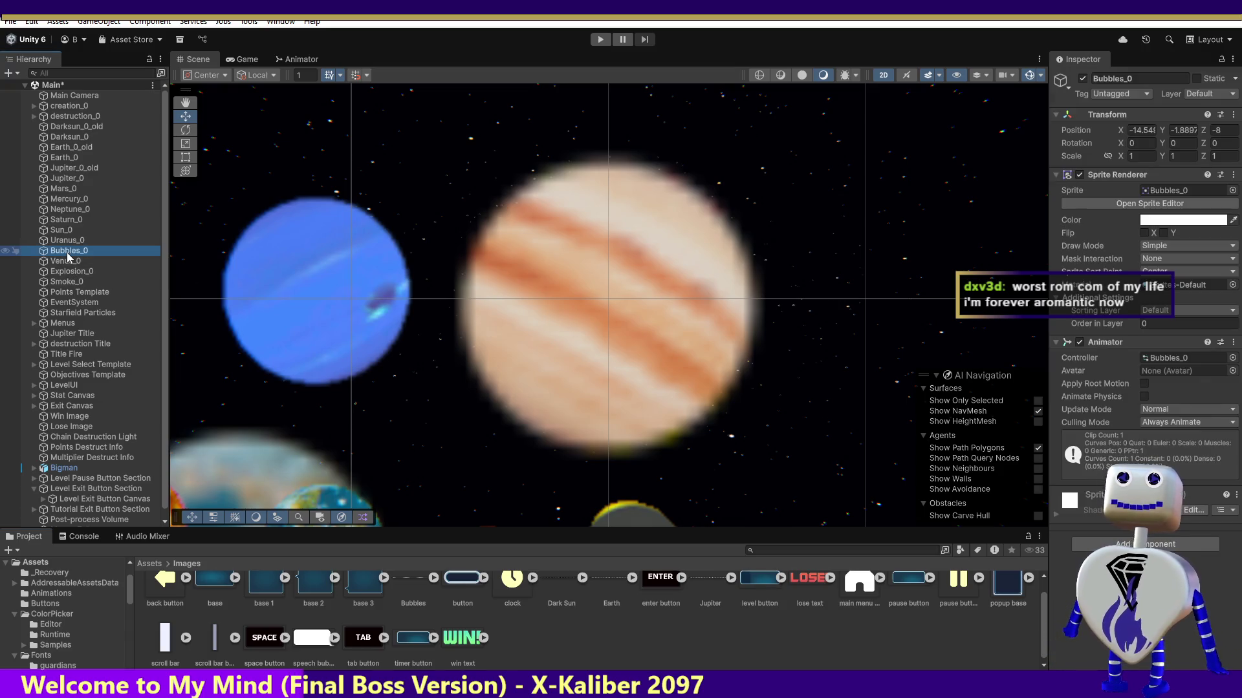
key("ctrl+d")
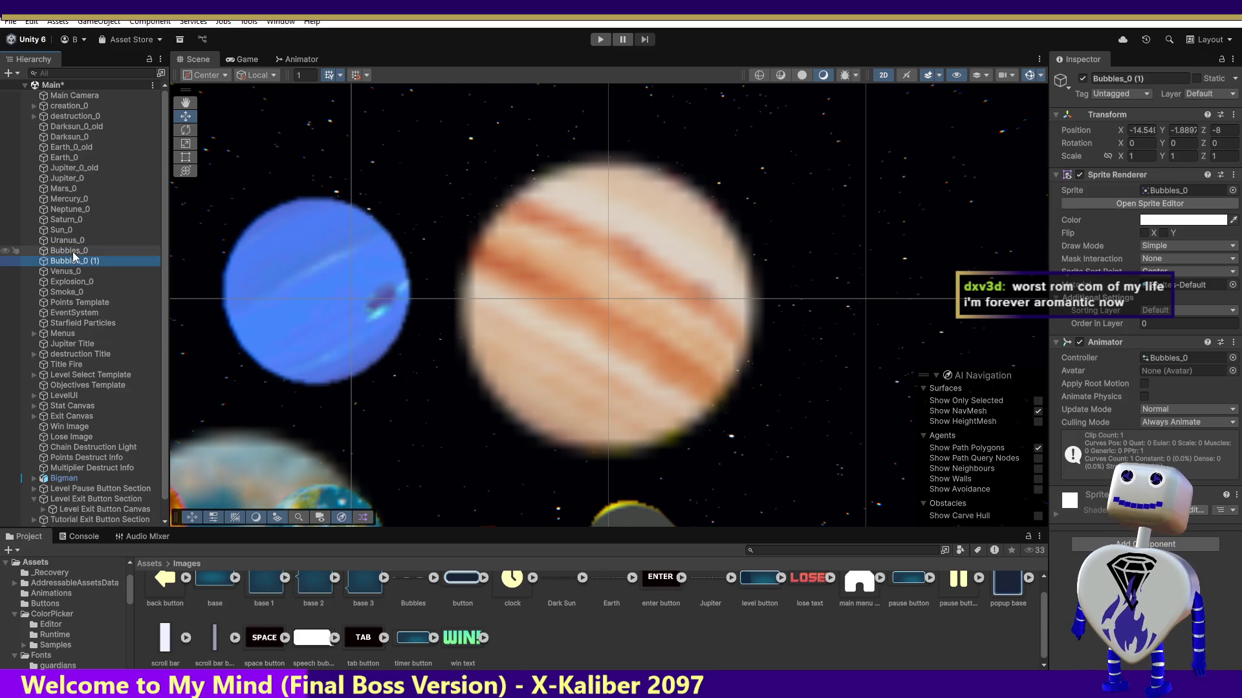
left_click(67, 251)
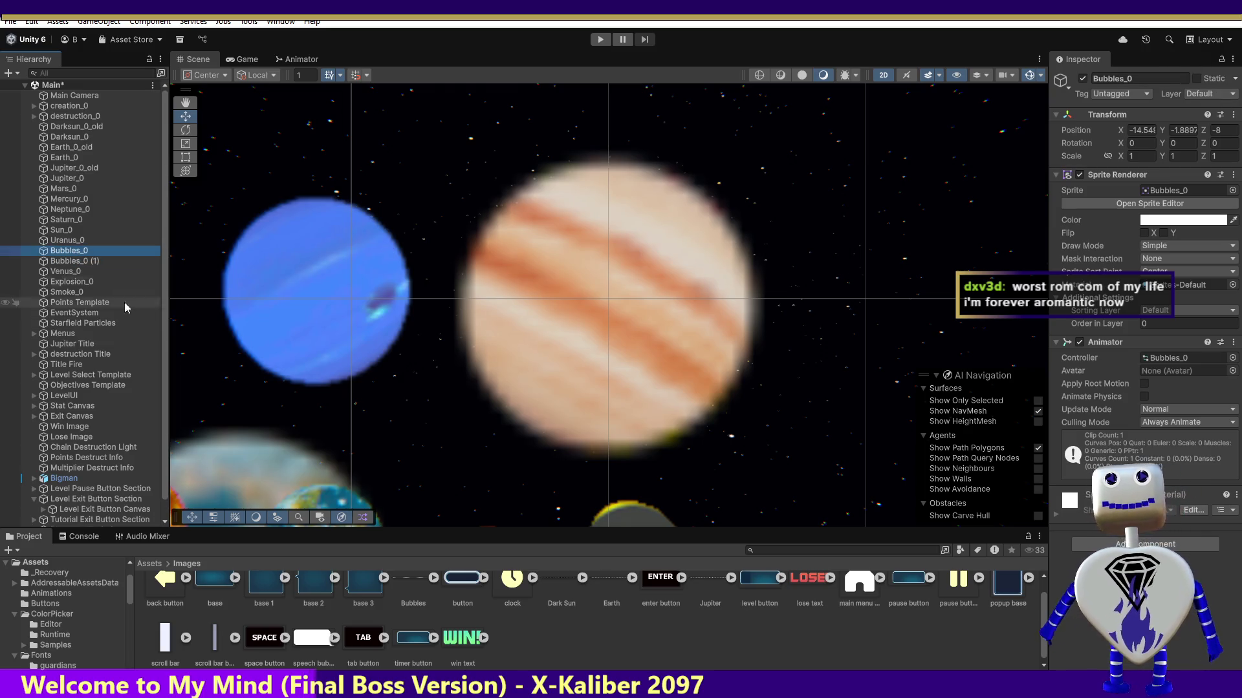
left_click(90, 253)
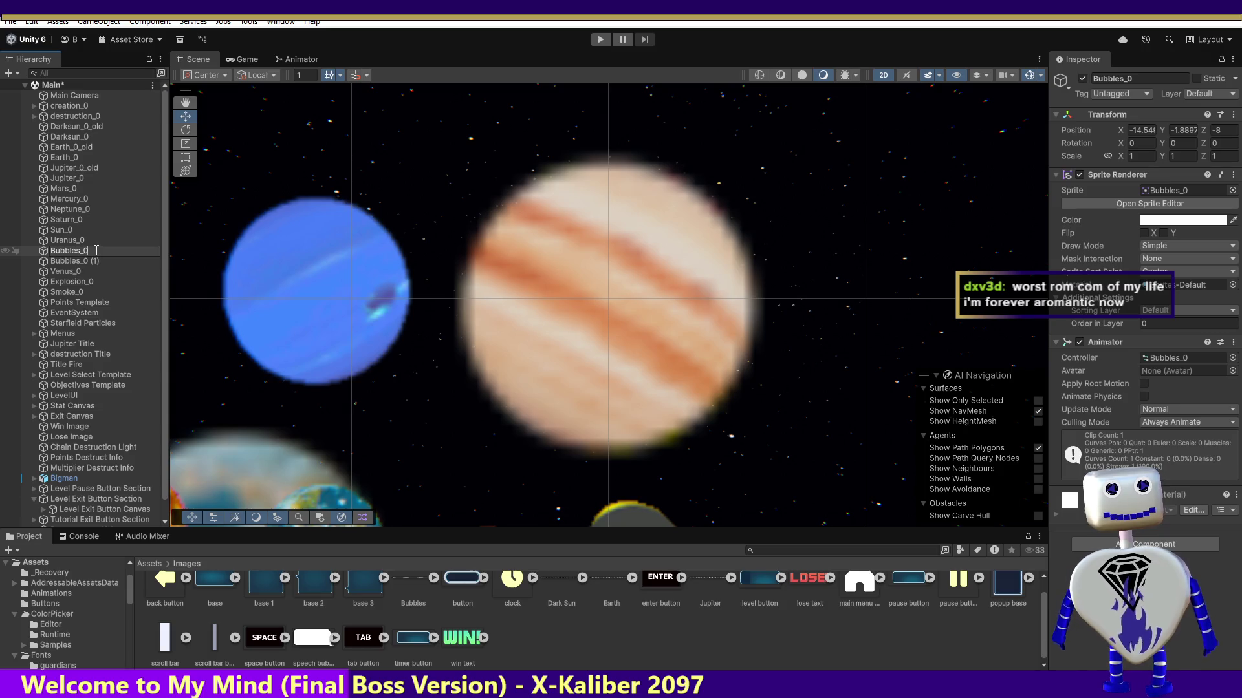
type("_old")
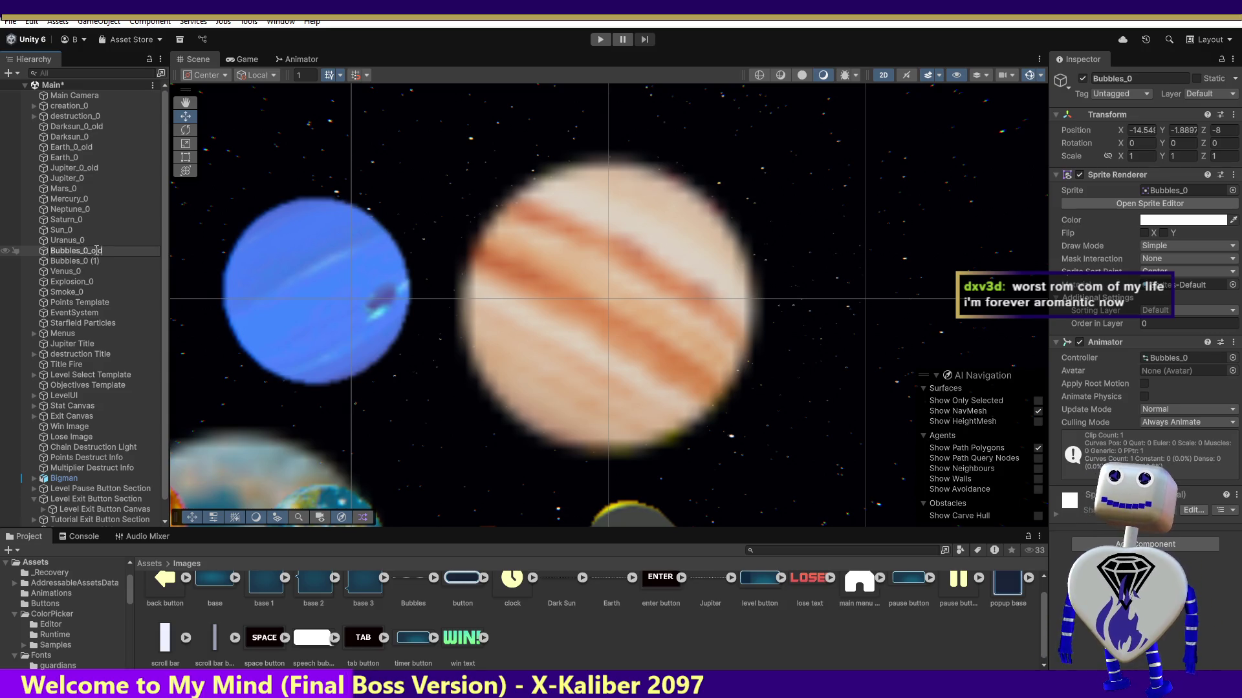
key("Return")
- Rename the duplicate to Bubbles_0 and bring up the Bubbles sprite sheet's import settings
left_click(99, 262)
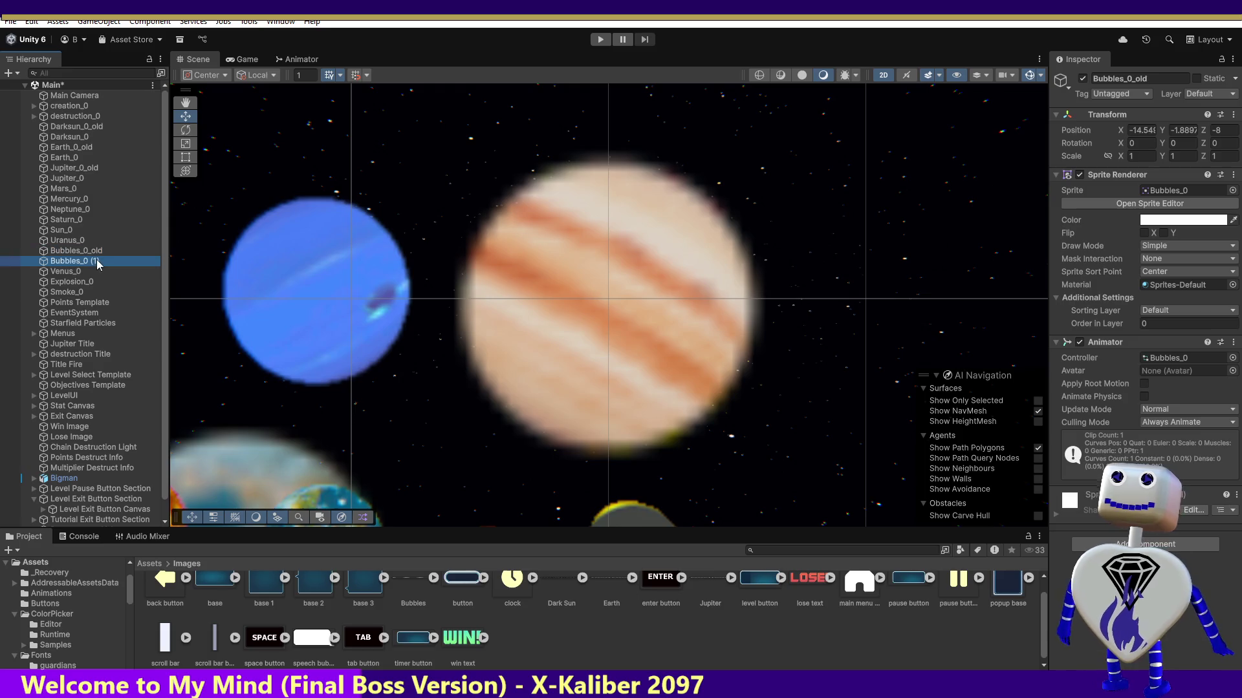
left_click(105, 261)
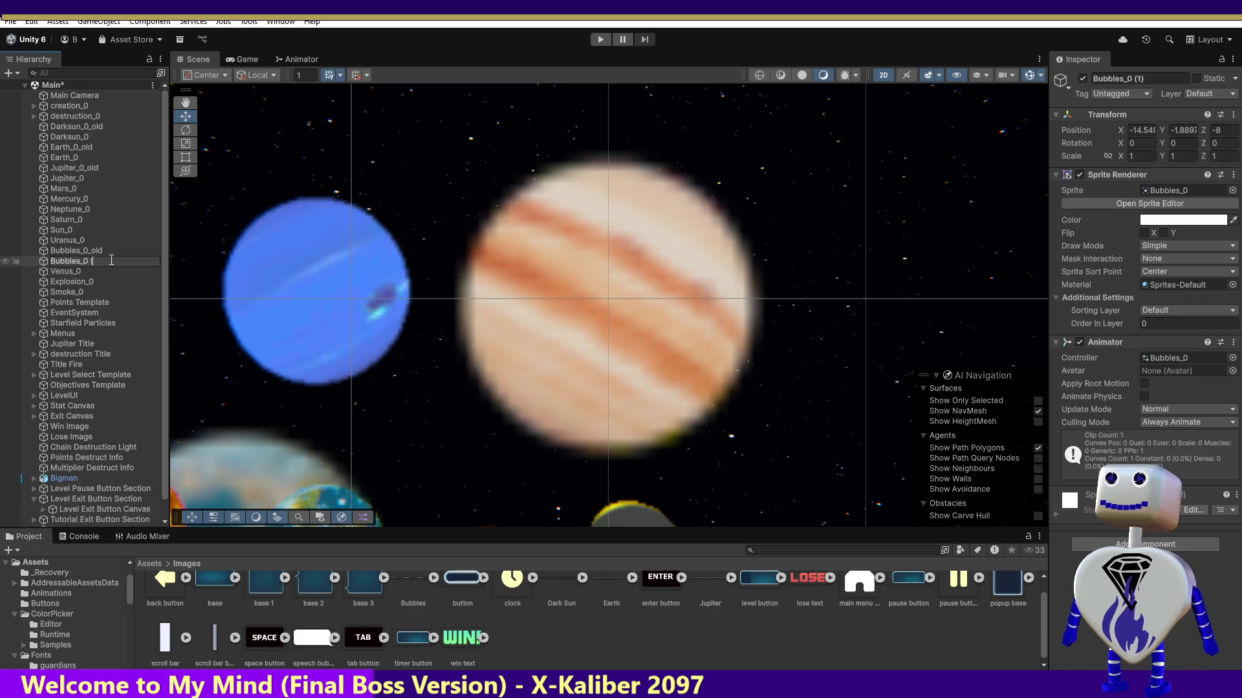
key("Return")
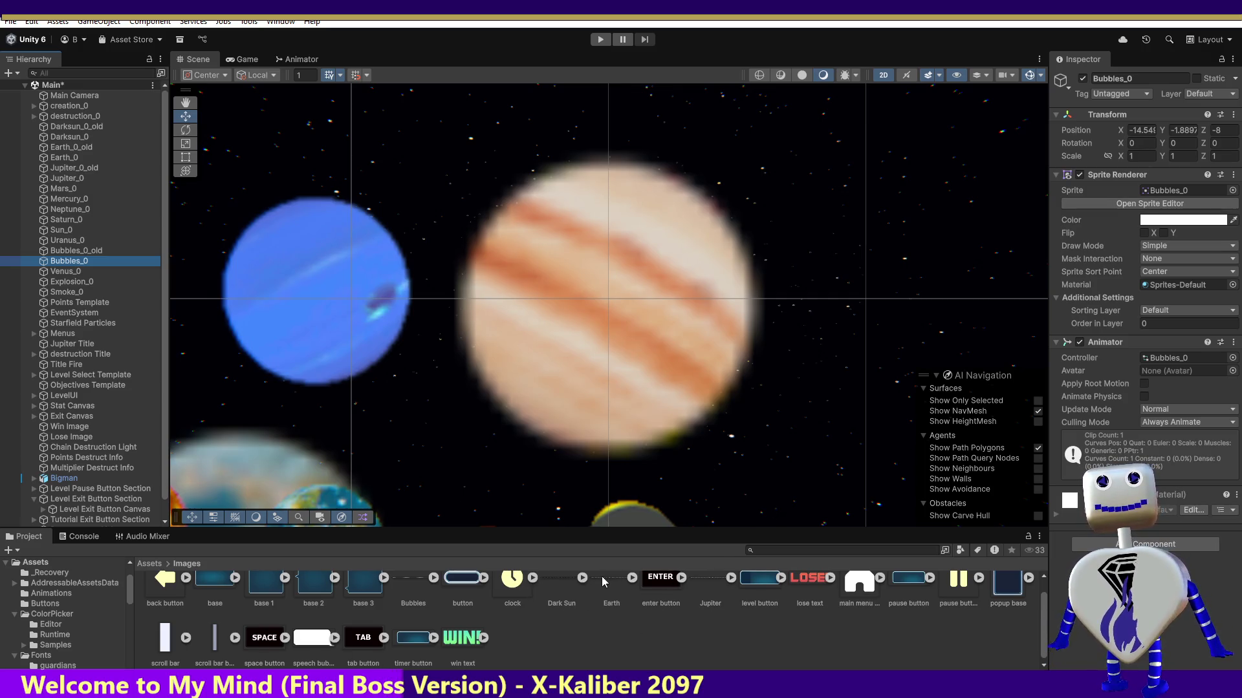
left_click(410, 580)
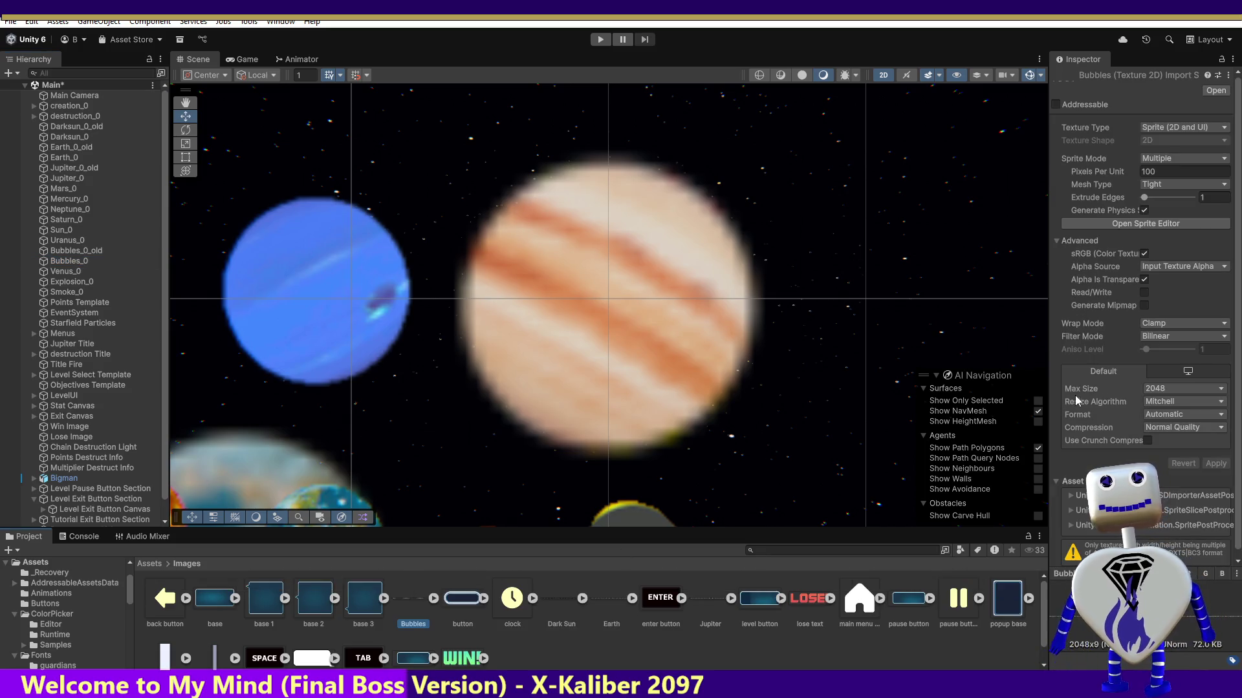
- Slice the Bubbles sheet with Type Automatic in the Sprite Editor, then reselect Bubbles_0
left_click(1139, 224)
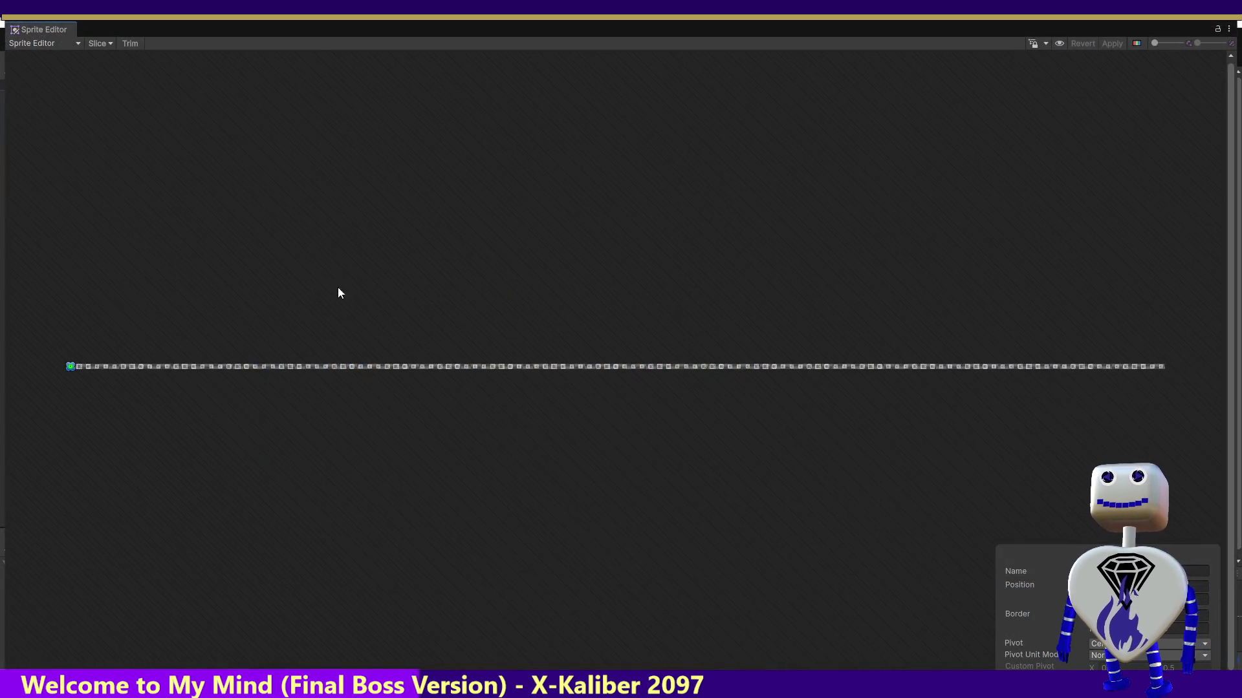
left_click(95, 43)
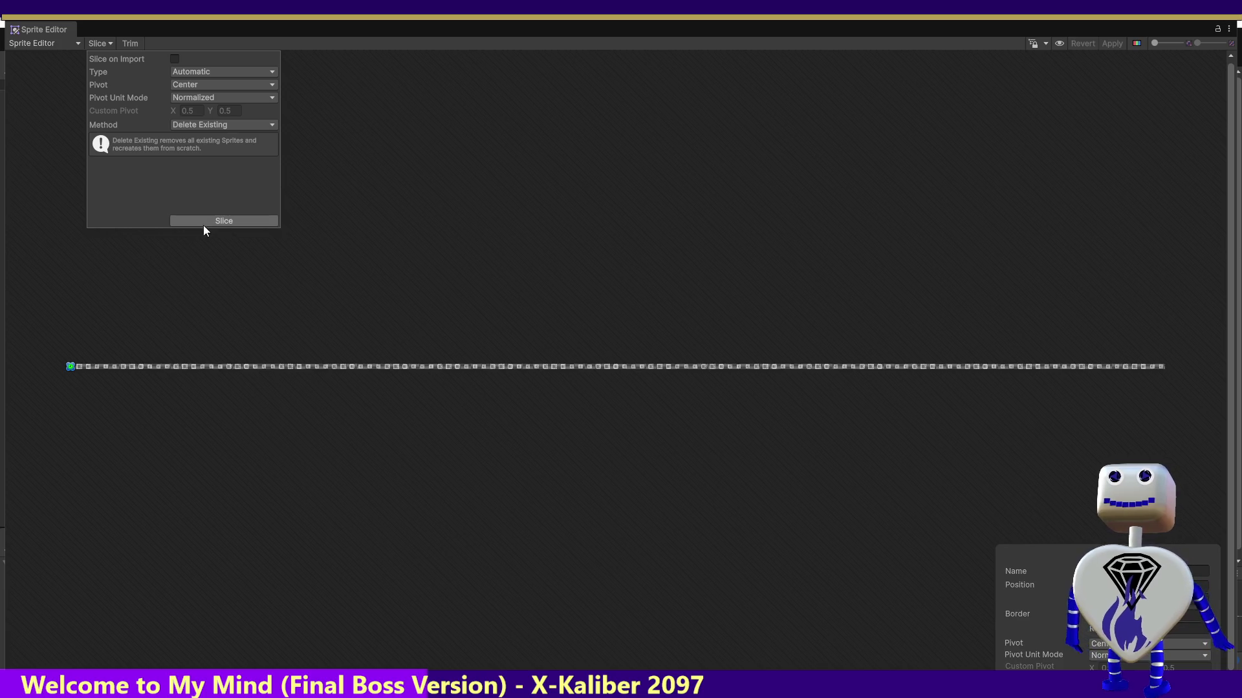
left_click(224, 218)
key("alt+Tab")
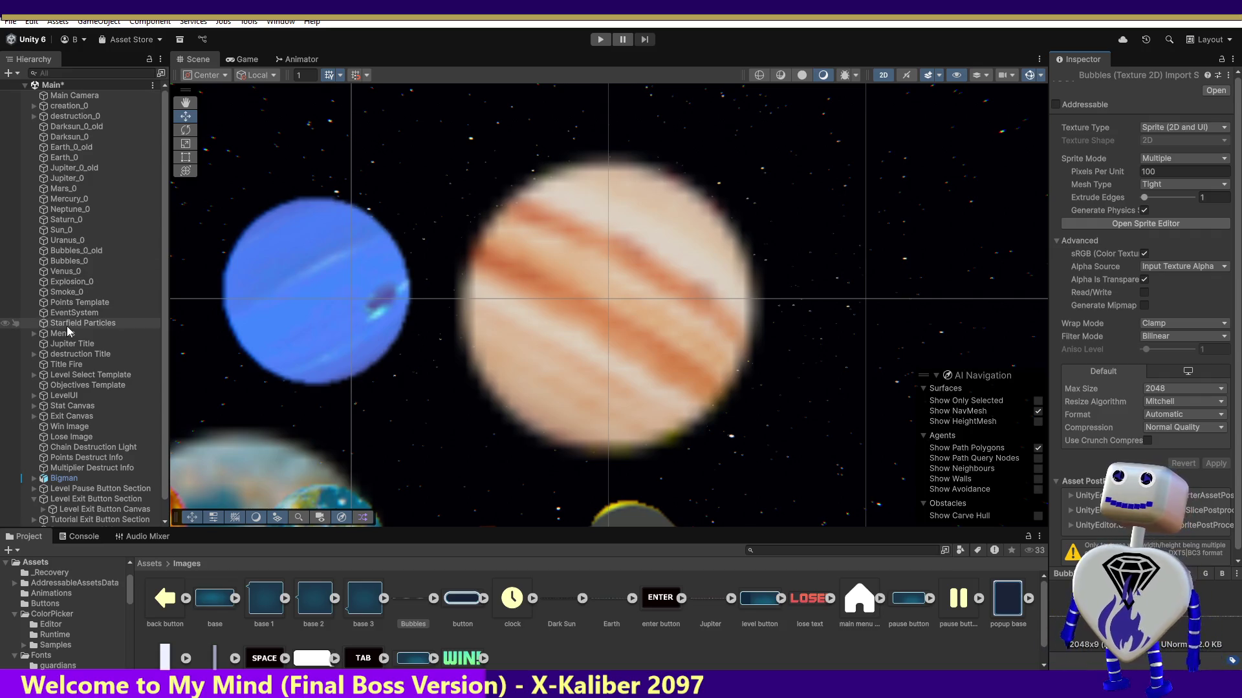
left_click(71, 261)
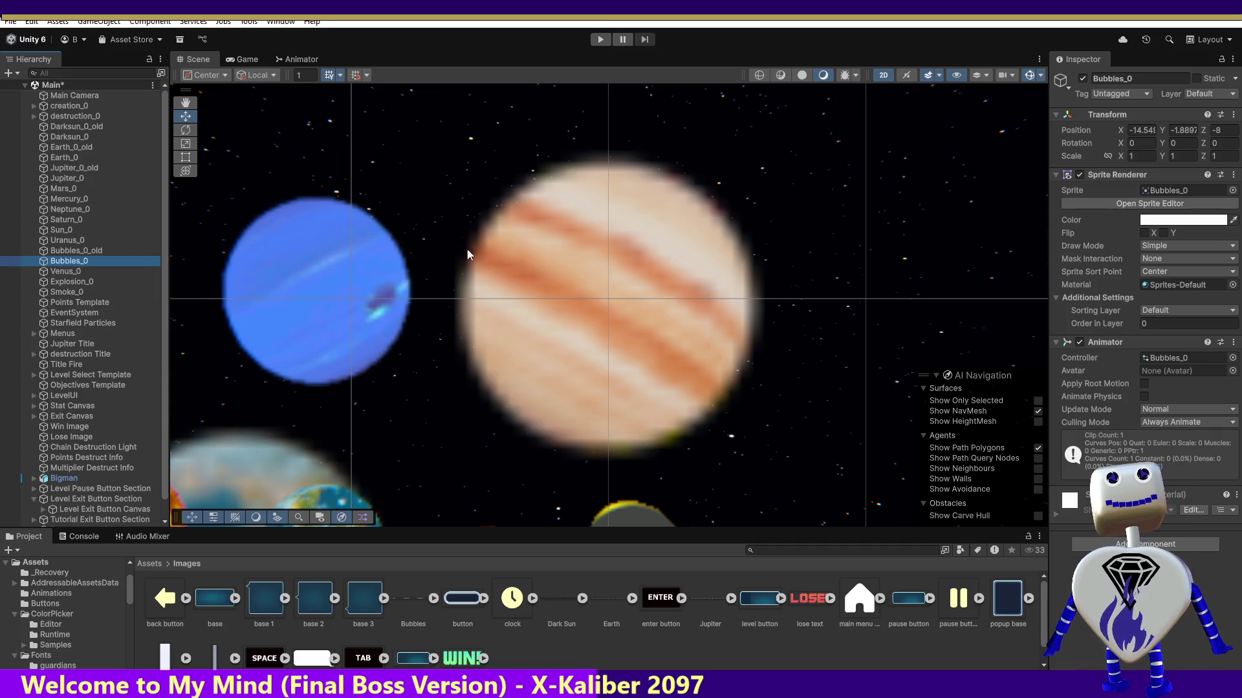
- Clear Bubbles_0's Sprite to None, then assign the new Bubbles sprite from Images
left_click(1233, 190)
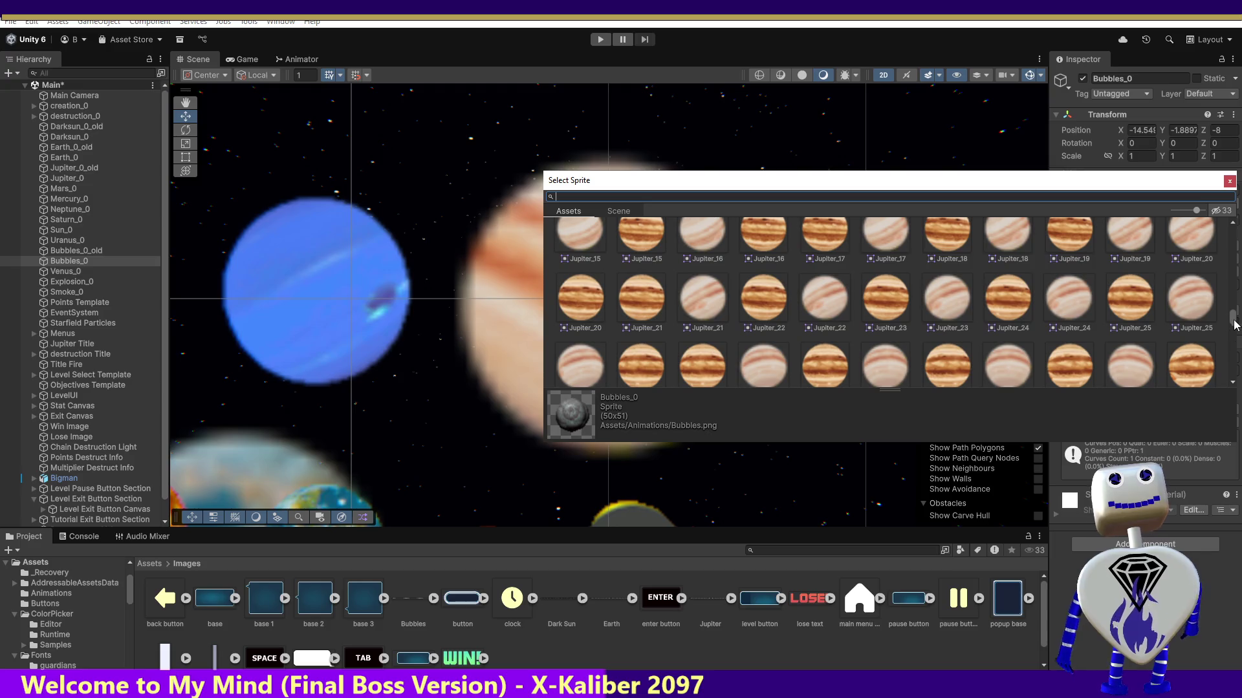
scroll(1235, 320, "up", 10)
double_click(575, 251)
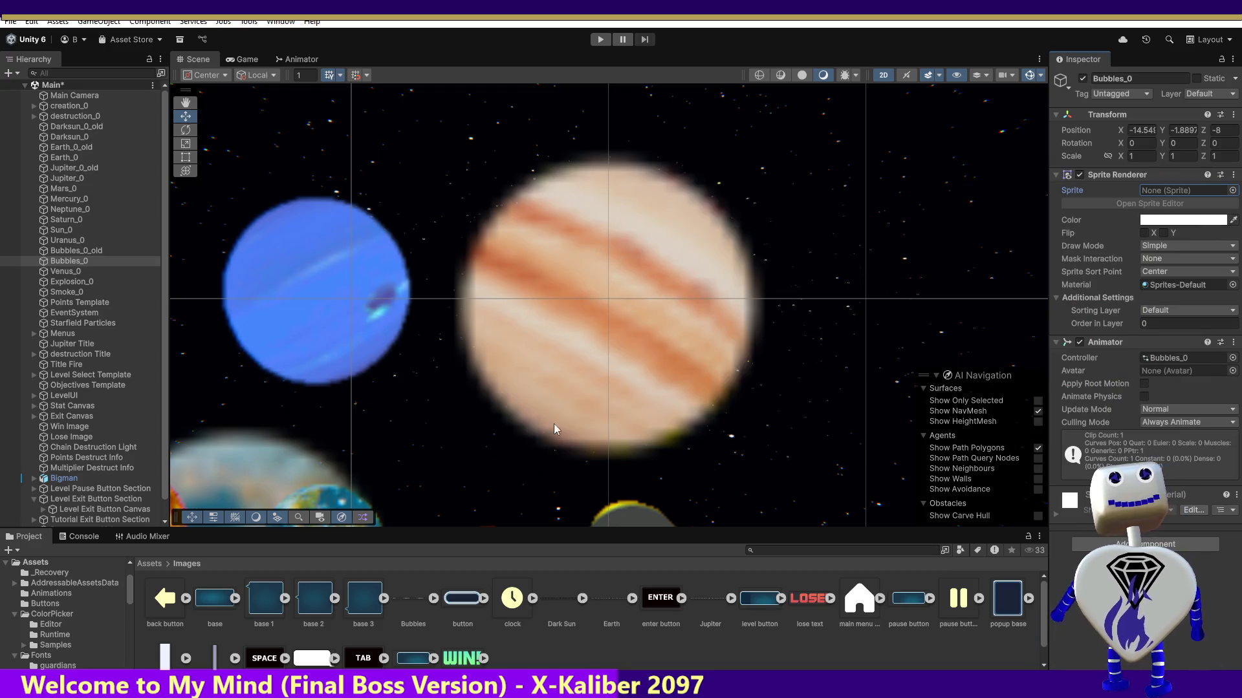
mouse_move(421, 600)
left_mouse_down()
mouse_move(1064, 223)
mouse_move(1164, 196)
left_mouse_up()
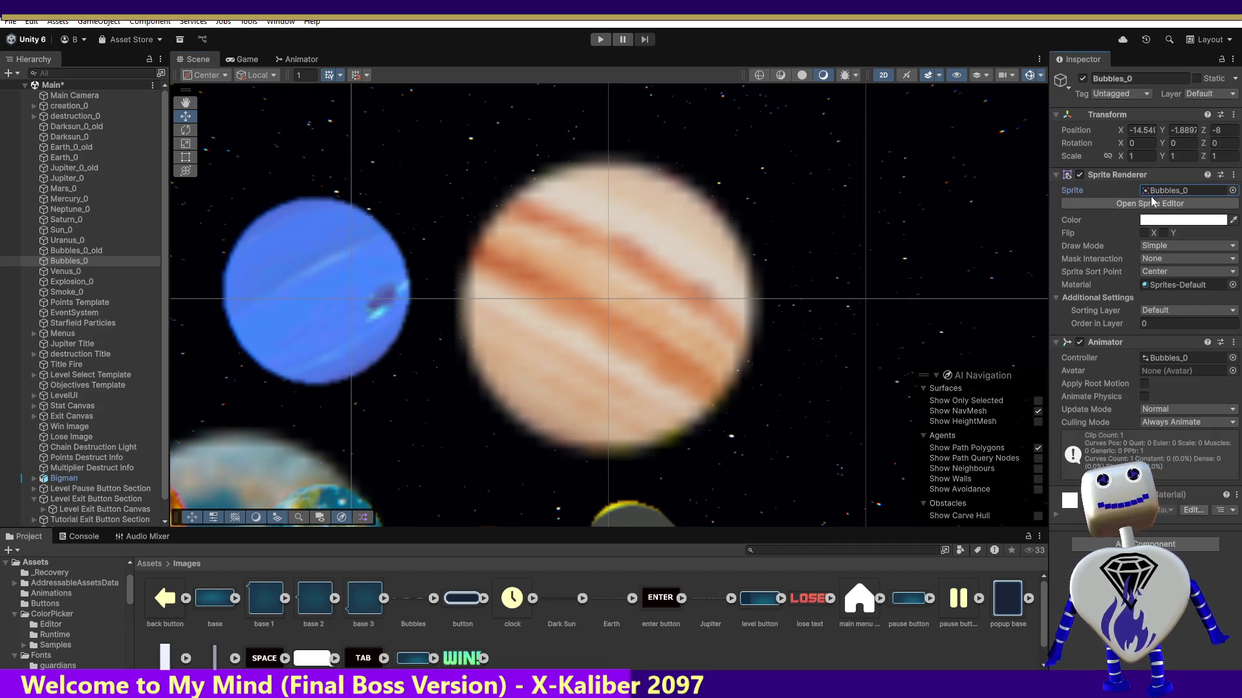
- Frame Bubbles_0, nudge it right to X -13.80, and enter Play mode
double_click(83, 261)
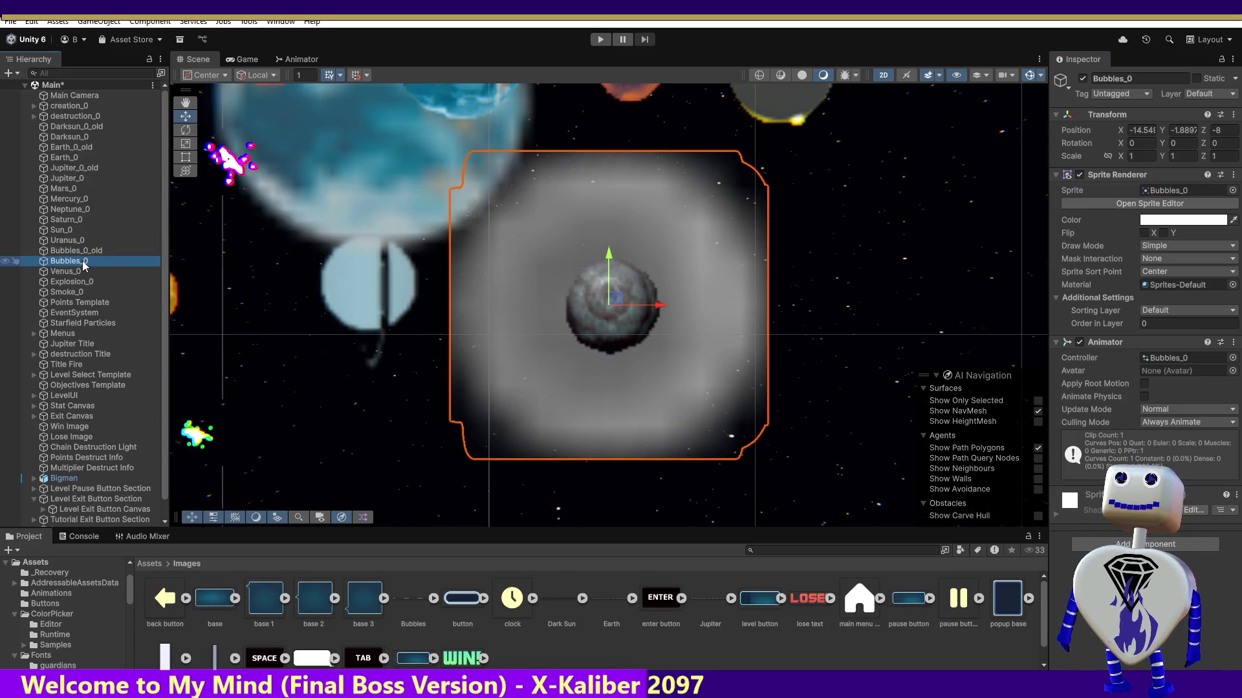
left_click_drag(649, 308, 781, 297)
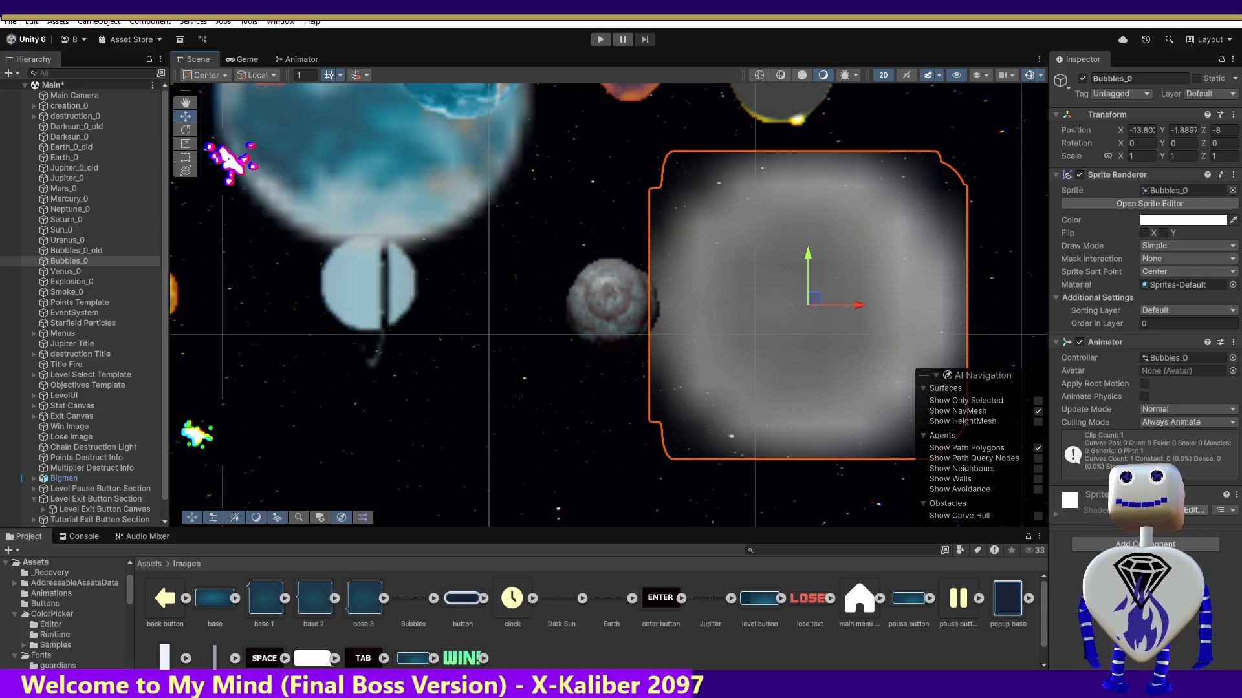
left_click(600, 39)
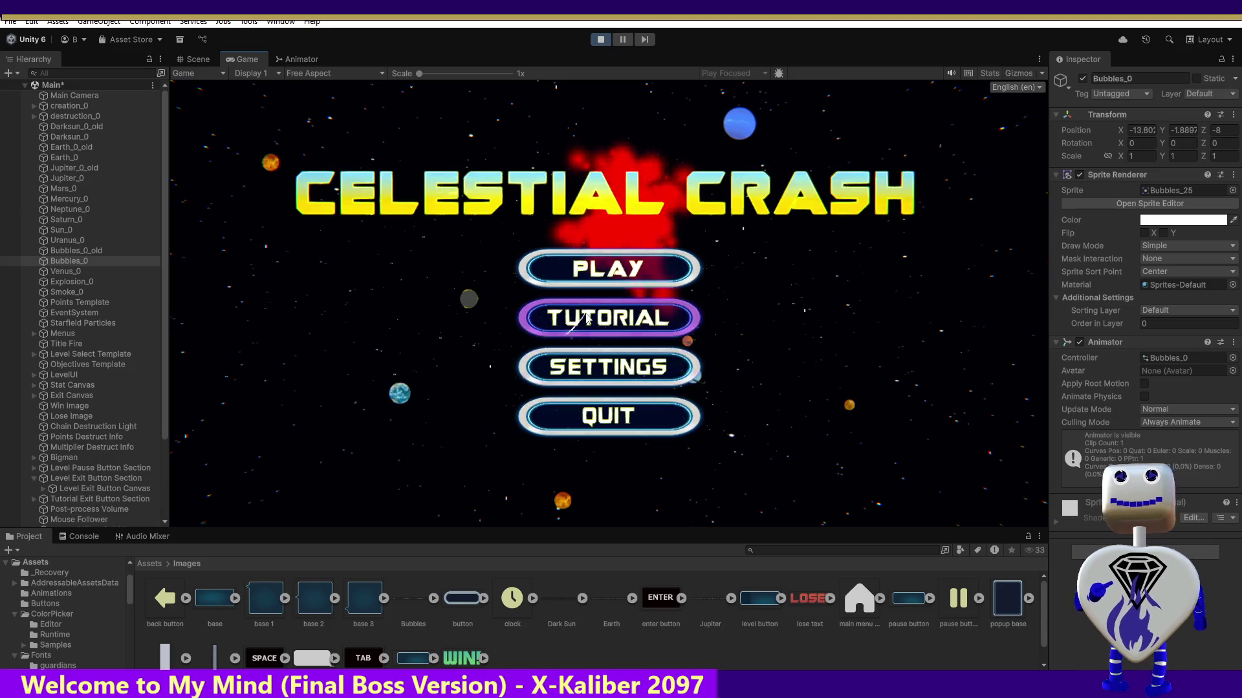
- Launch the Skill Challenge level, fling two planets into collisions, then stop Play mode
left_click(608, 267)
left_click(624, 337)
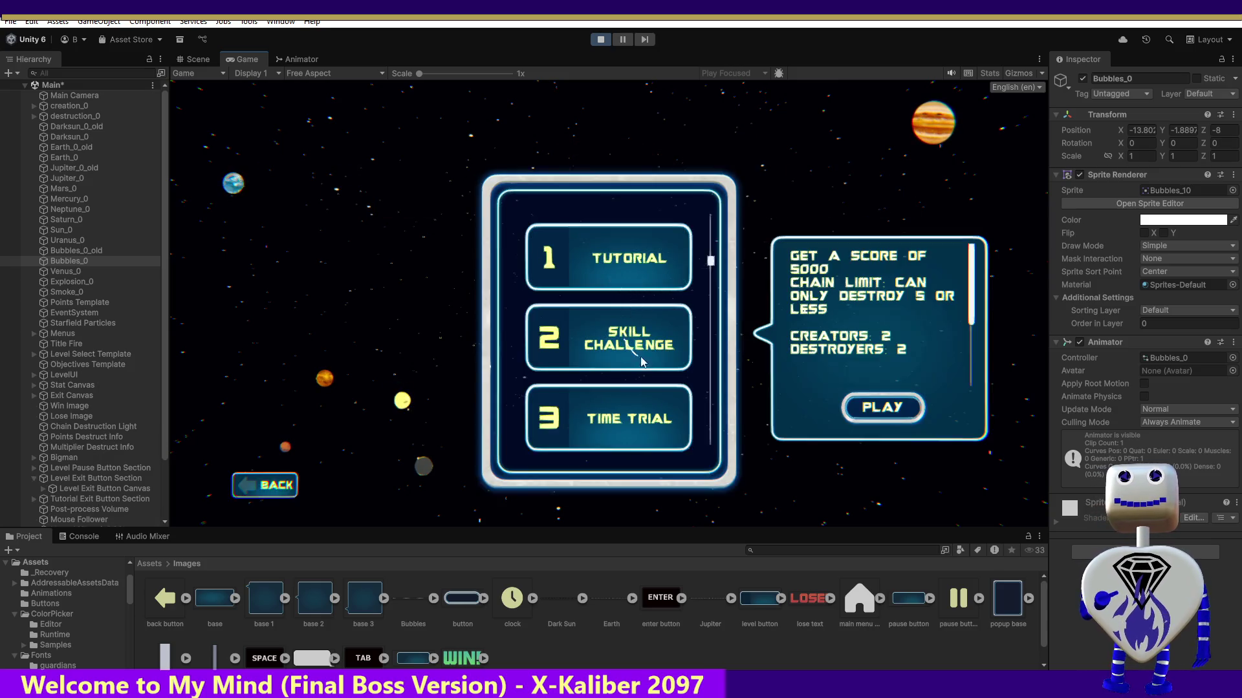
left_click(875, 406)
mouse_move(841, 185)
left_mouse_down()
mouse_move(705, 228)
mouse_move(743, 213)
mouse_move(696, 314)
mouse_move(697, 384)
left_mouse_up()
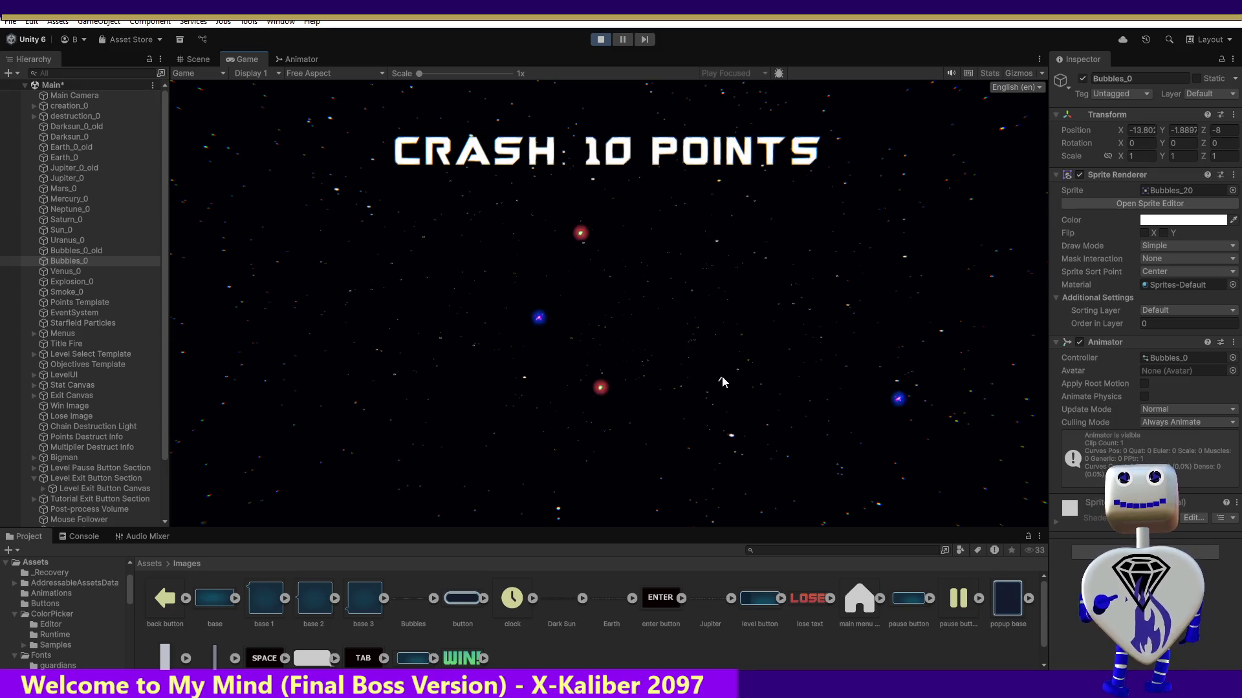
mouse_move(638, 231)
left_mouse_down()
mouse_move(676, 289)
mouse_move(565, 409)
left_mouse_up()
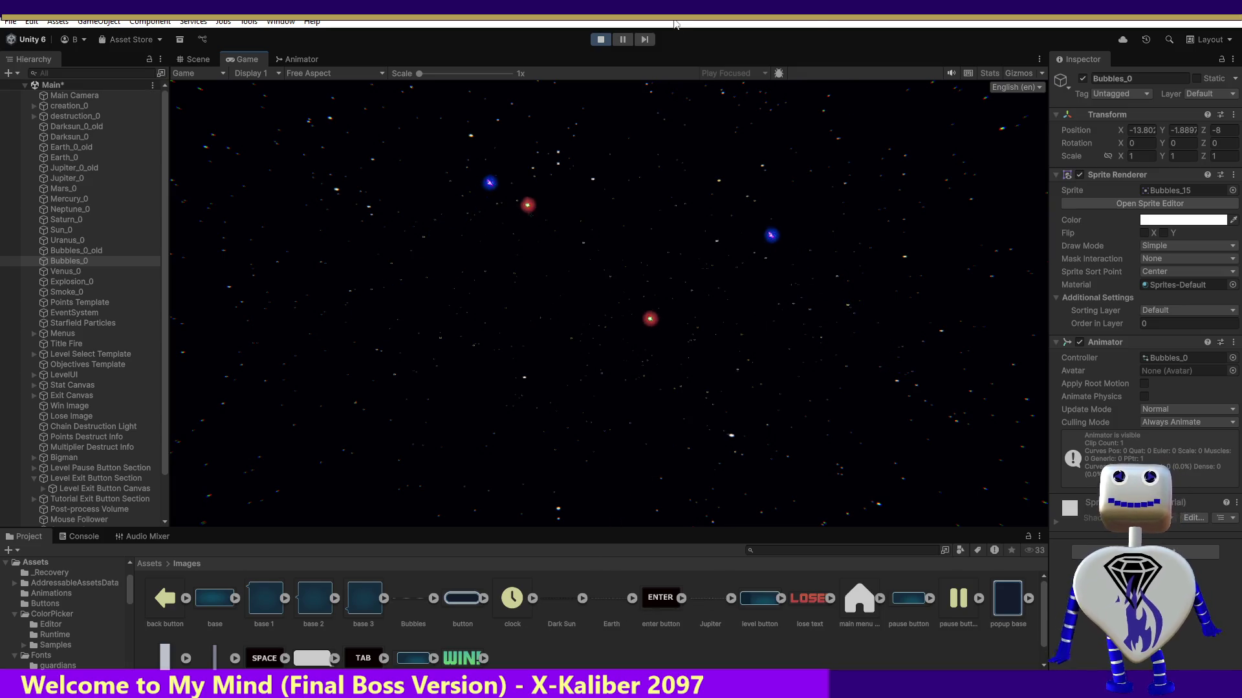
key("ctrl+p")
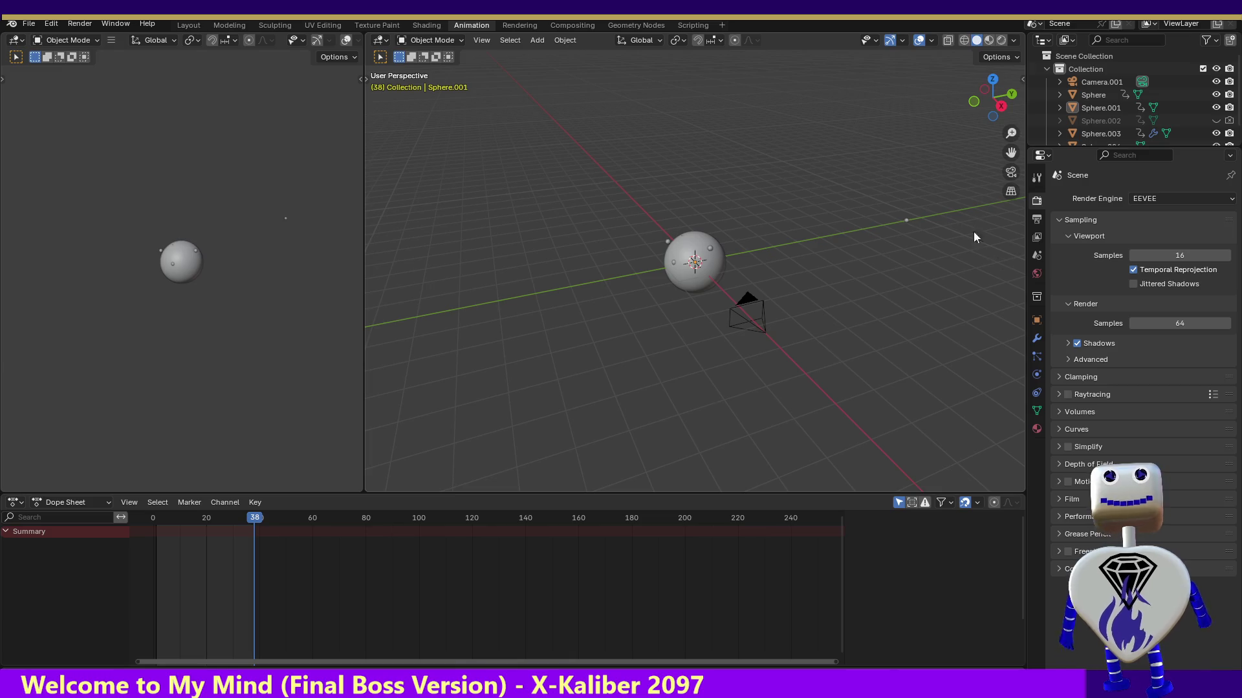
- Browse the Render, Output, View Layer and Material tabs, ending on World's Background at Strength 1.000
left_click(1036, 222)
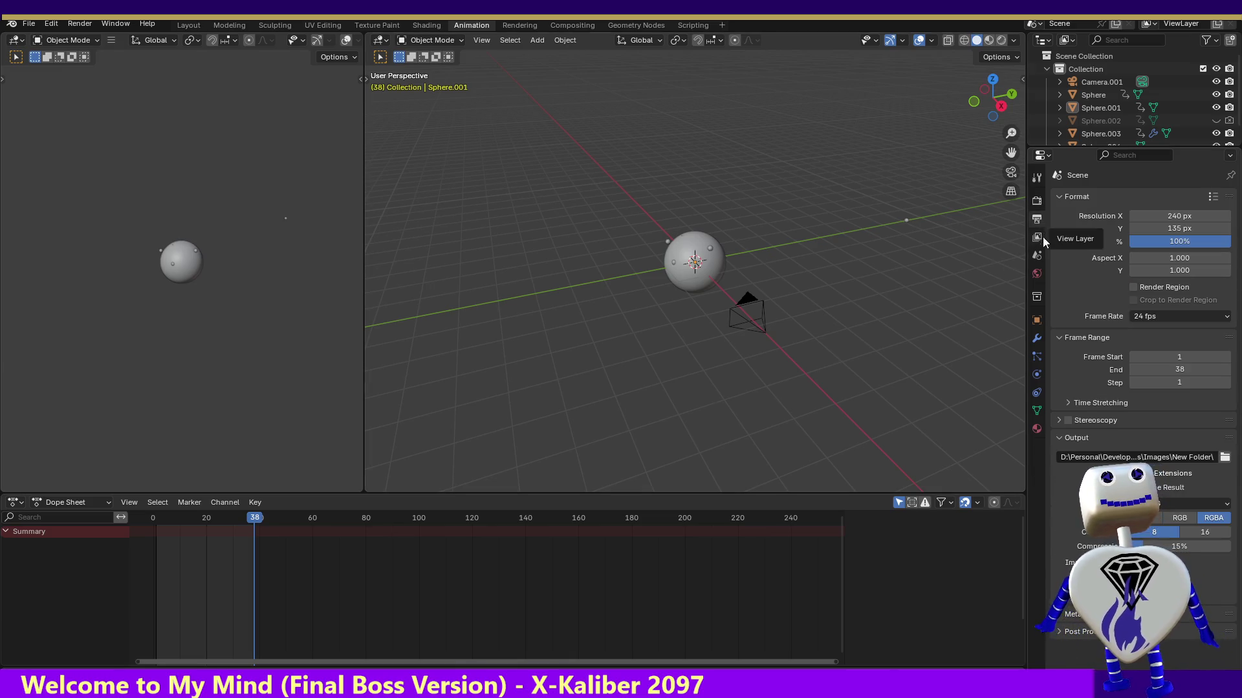
left_click(1041, 255)
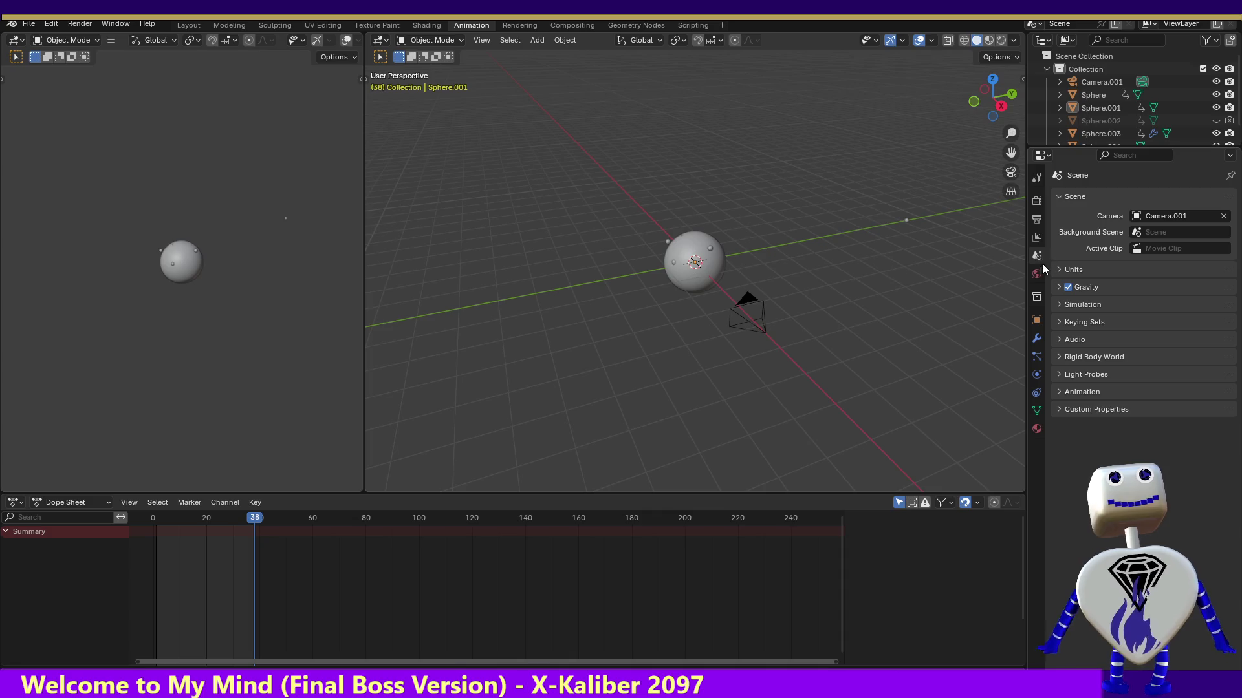
left_click(1037, 202)
left_click(1038, 221)
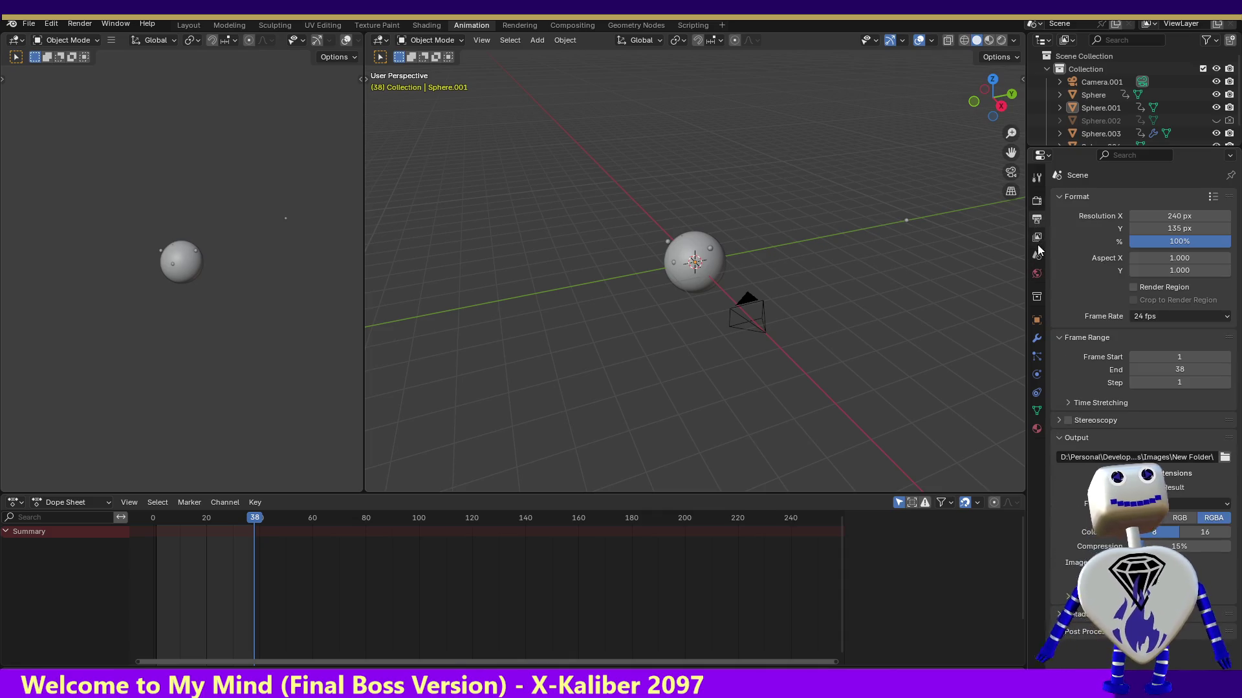
left_click(1038, 239)
left_click(1036, 178)
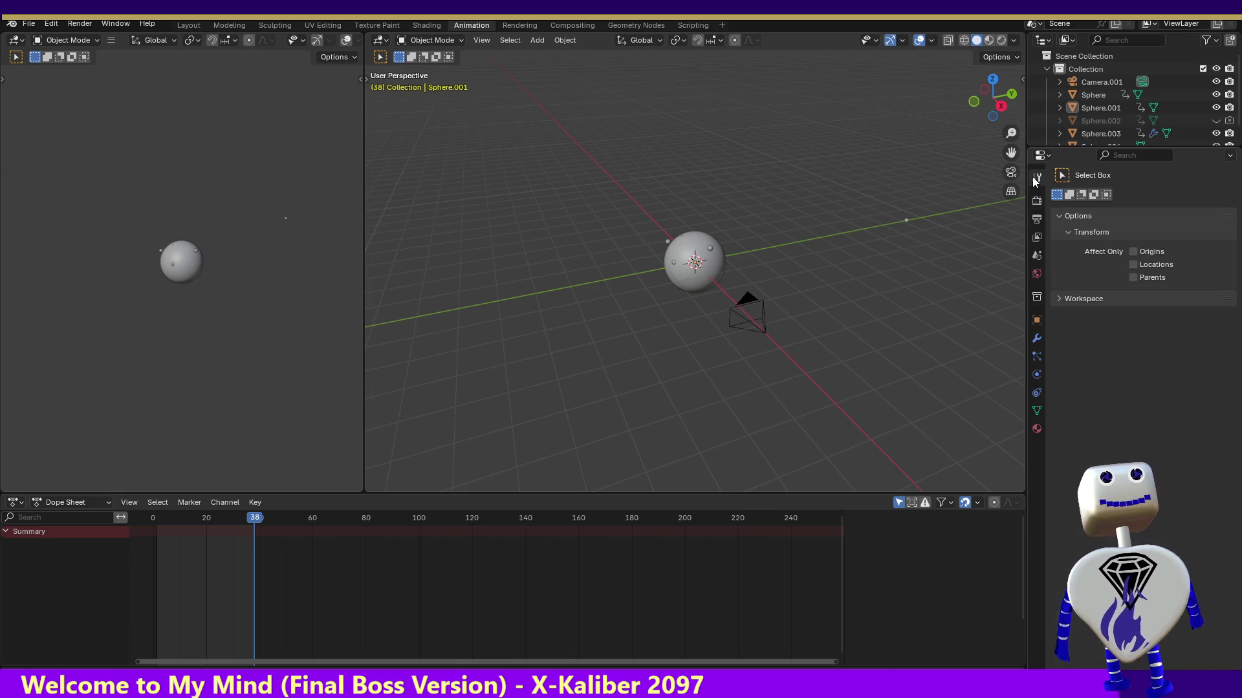
left_click(1037, 203)
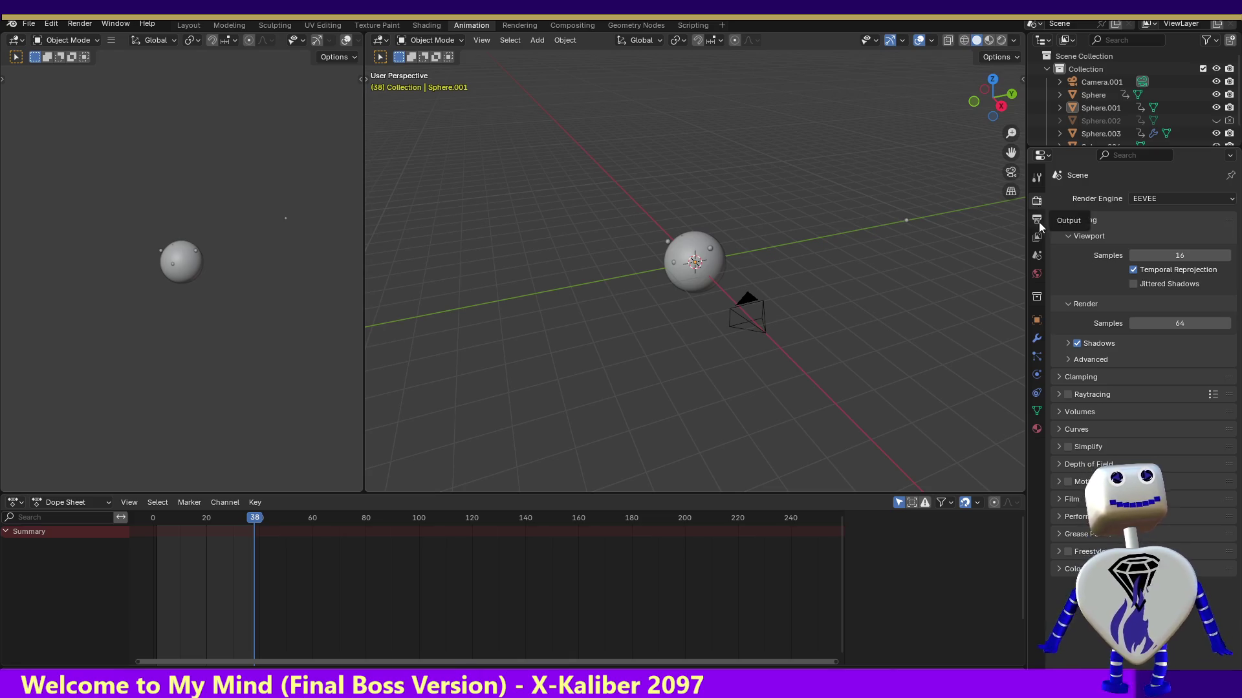
left_click(1040, 220)
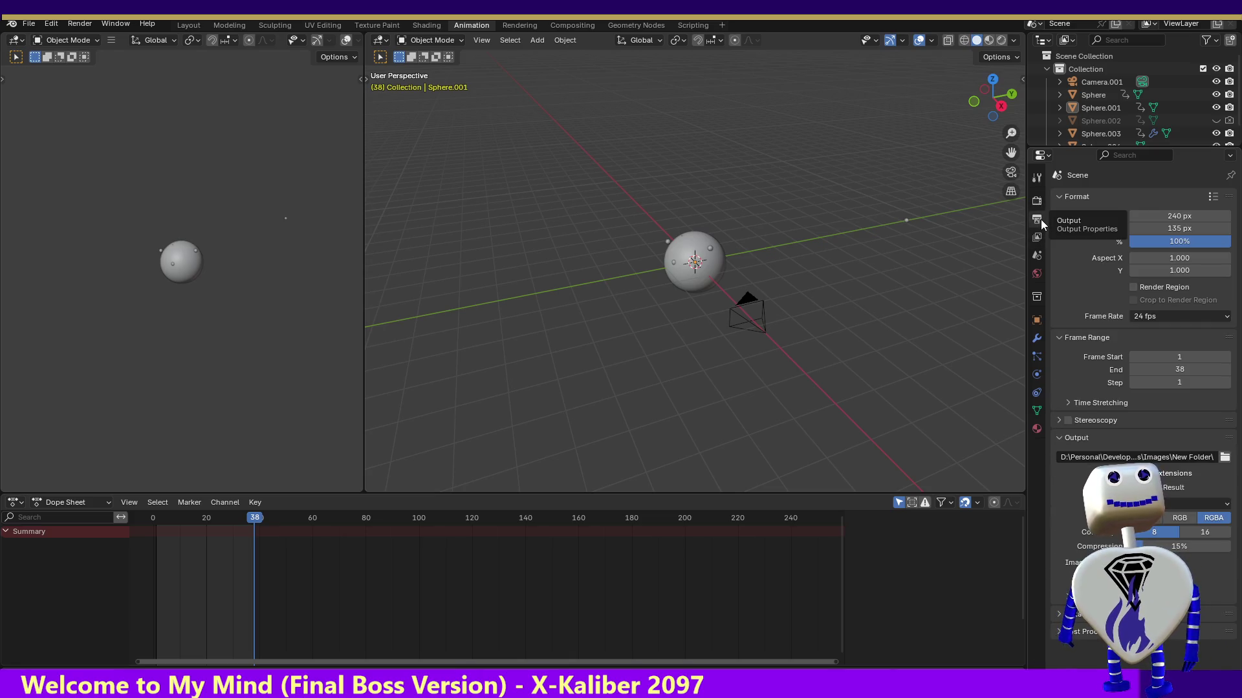
left_click(1039, 238)
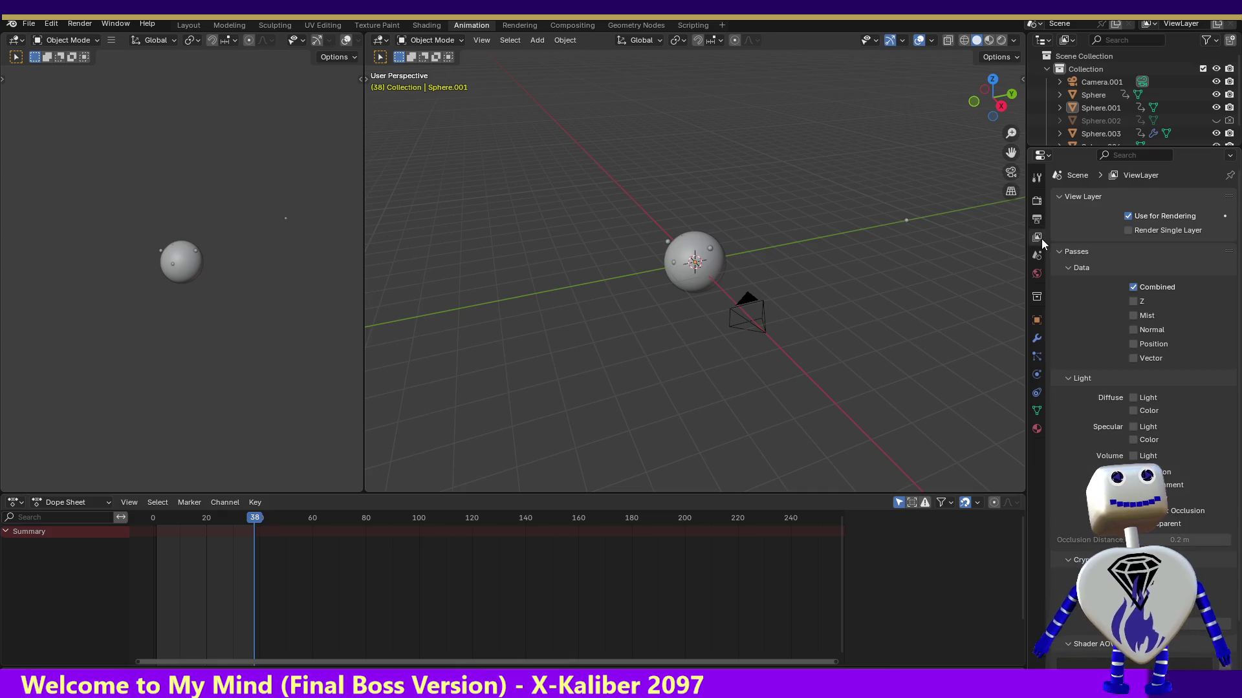
left_click(1036, 429)
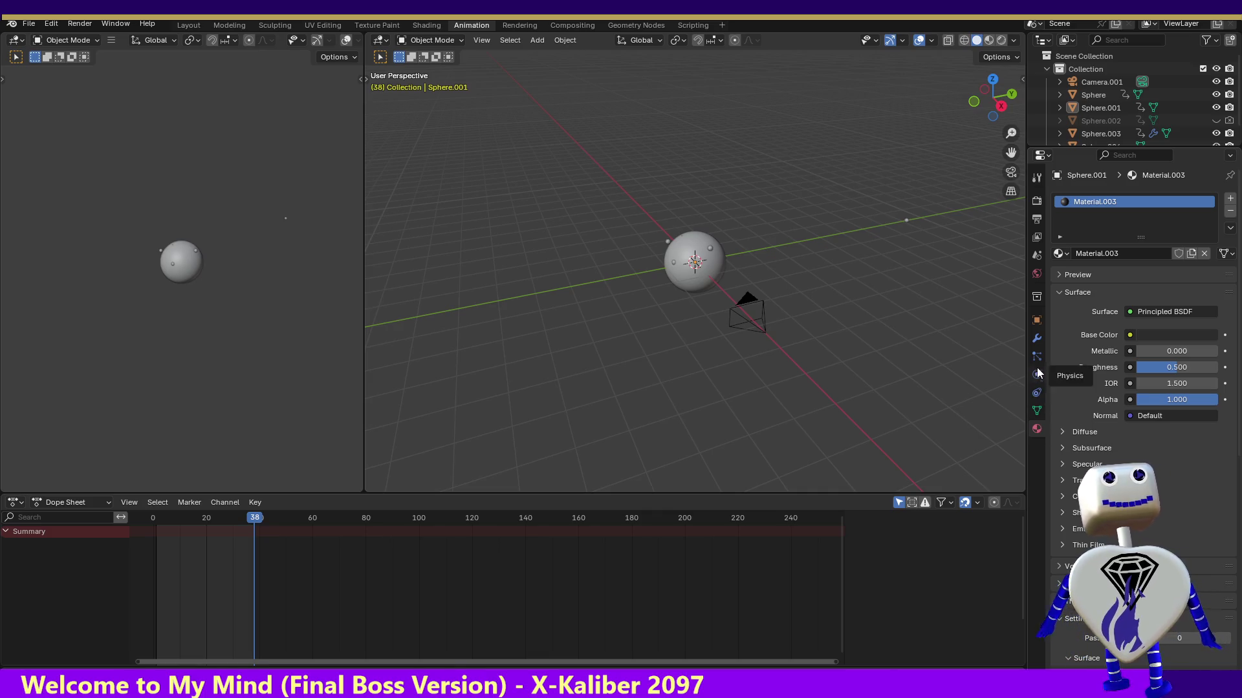
left_click(1041, 276)
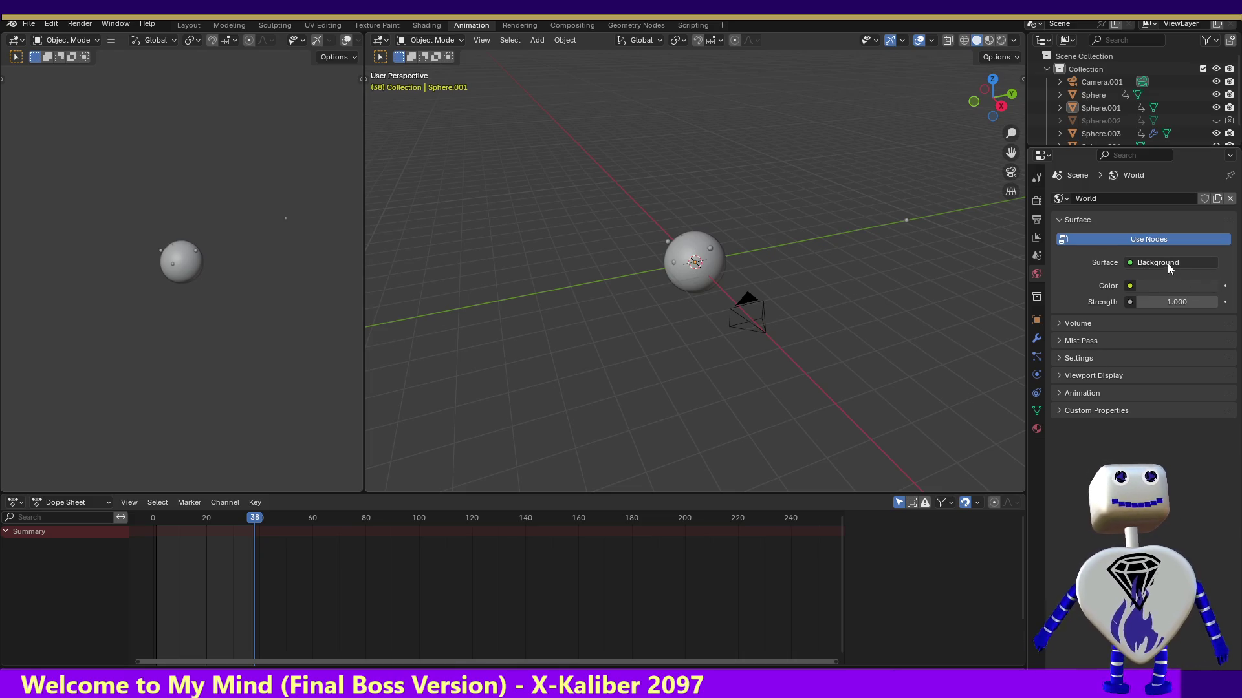
- Set the World background colour to white, render the animation, and close the render result
left_click(1160, 285)
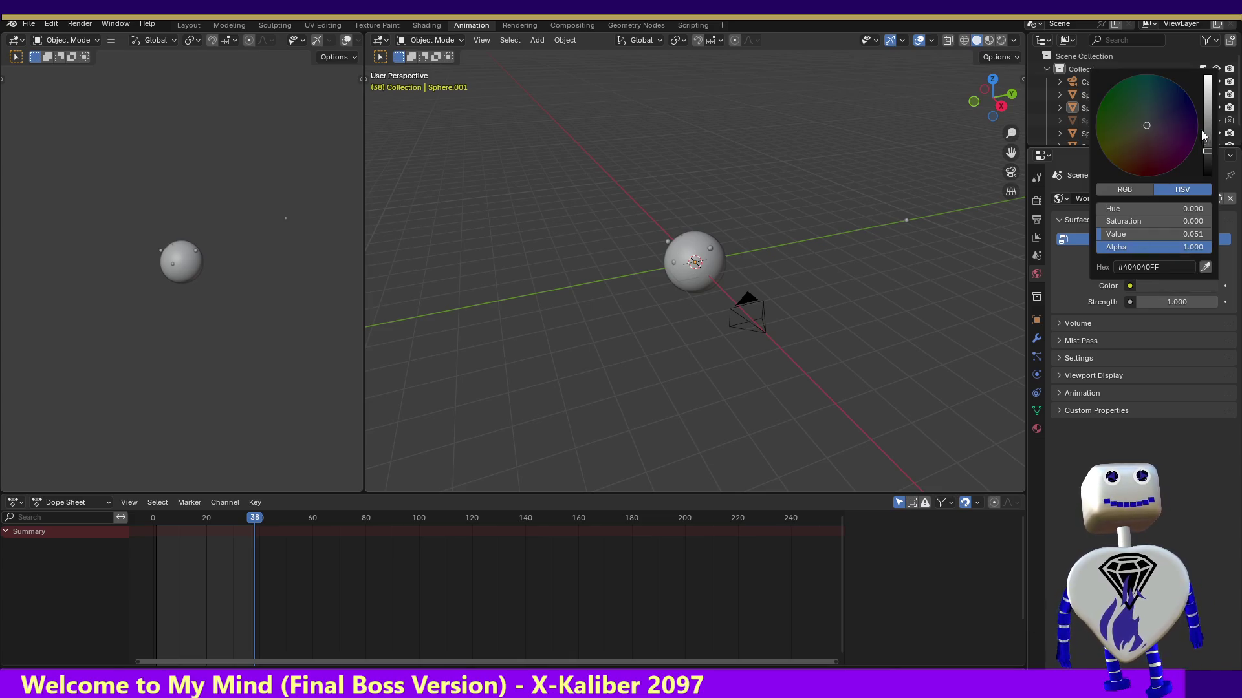
left_click_drag(1207, 155, 1207, 75)
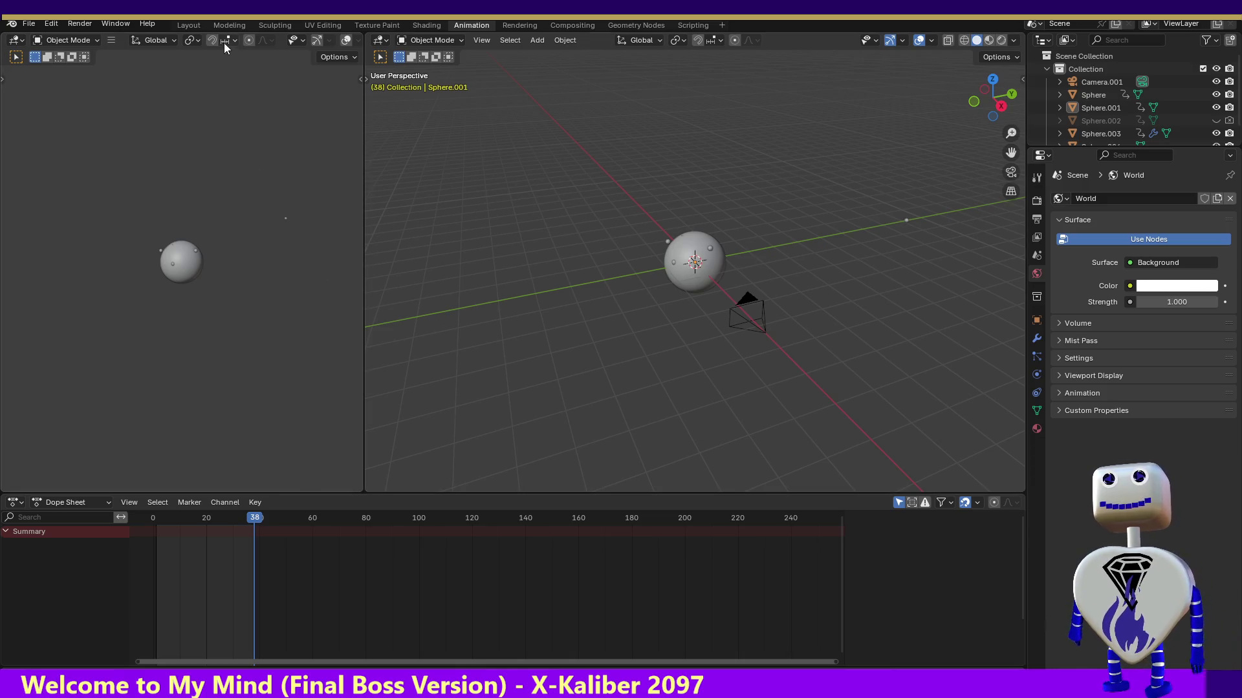
left_click(71, 26)
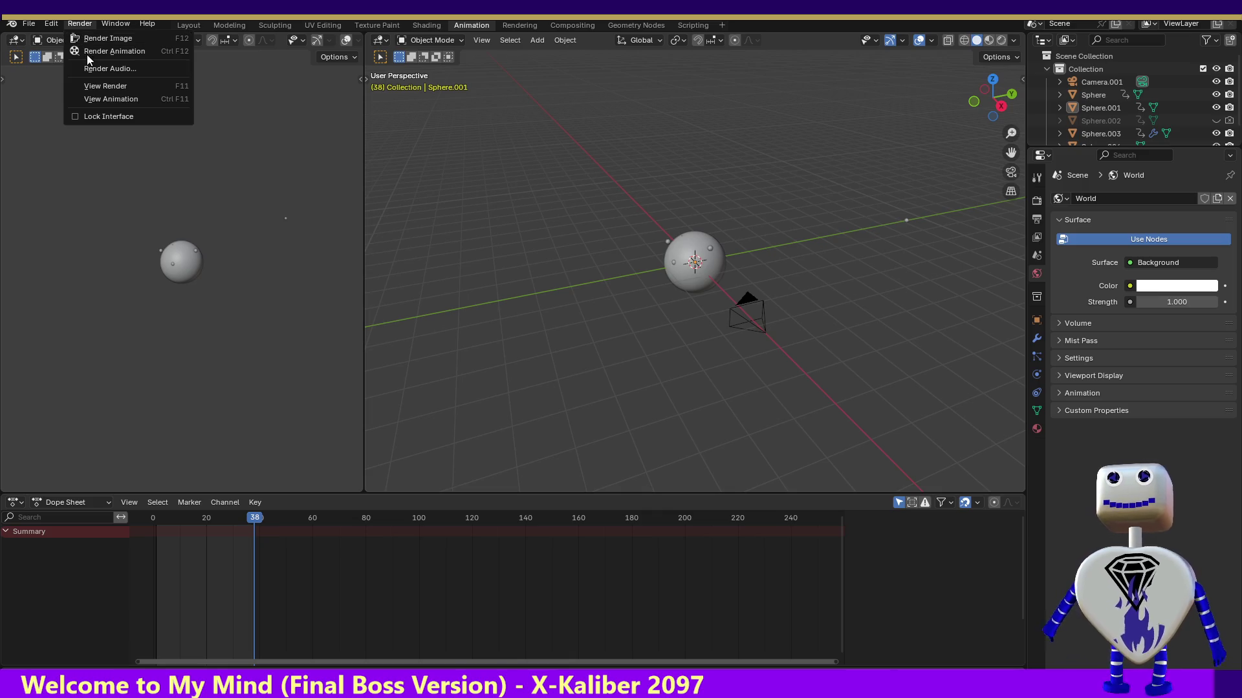
left_click(87, 51)
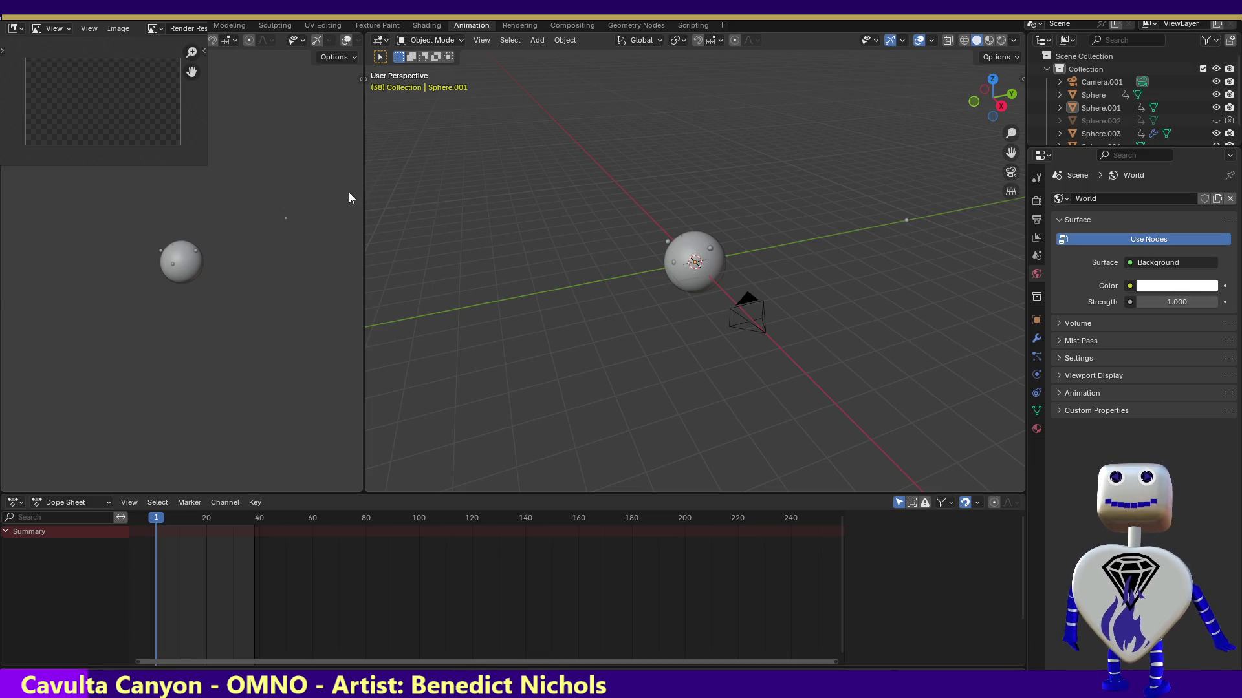
key("Escape")
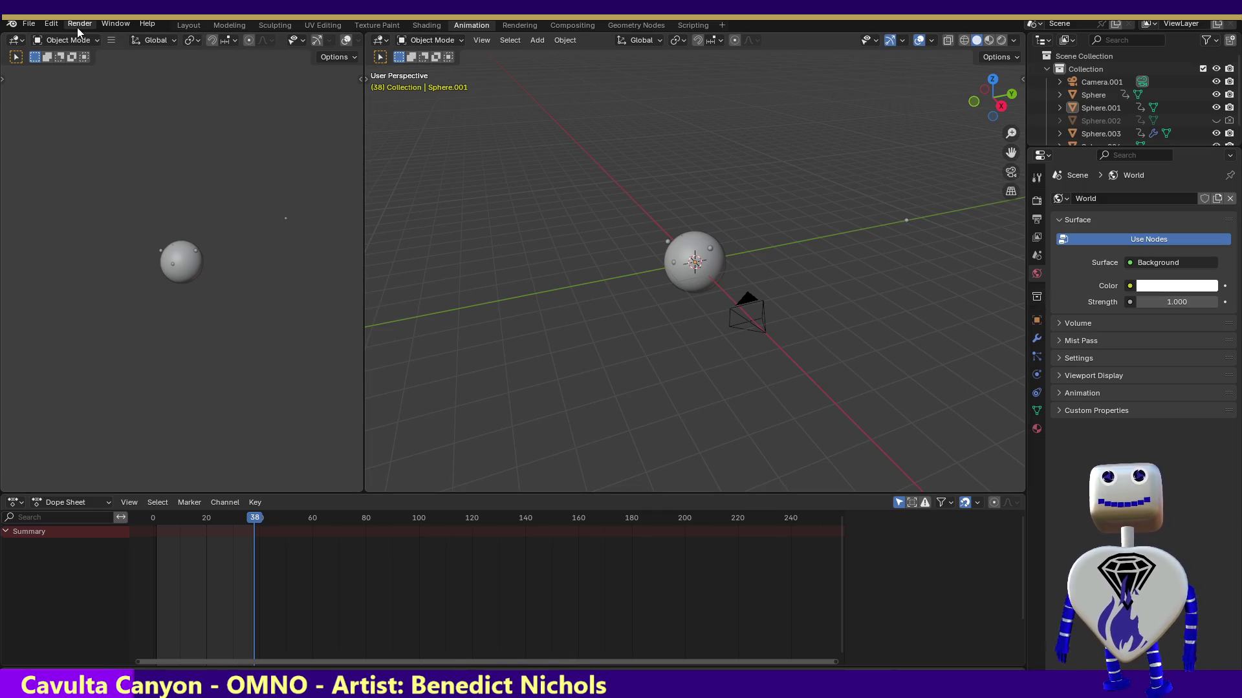
- In the Modeling workspace, deselect all vertices and switch Sphere.001 back to Object Mode
left_click(226, 25)
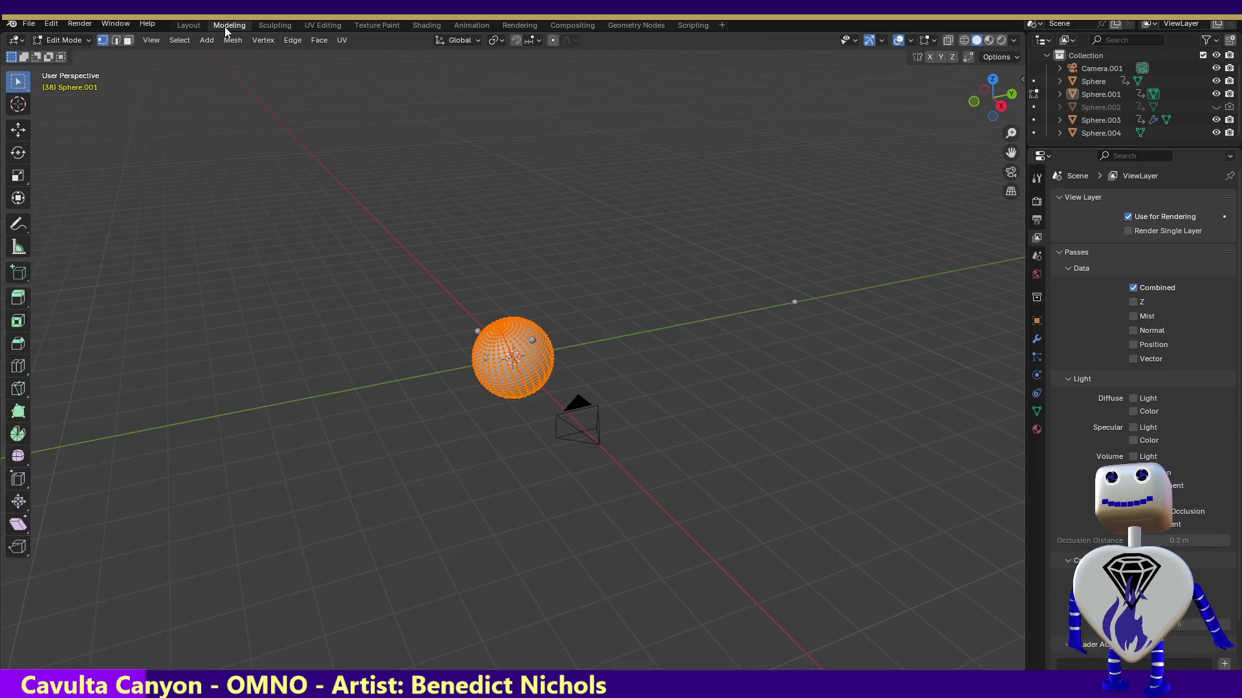
left_click(335, 183)
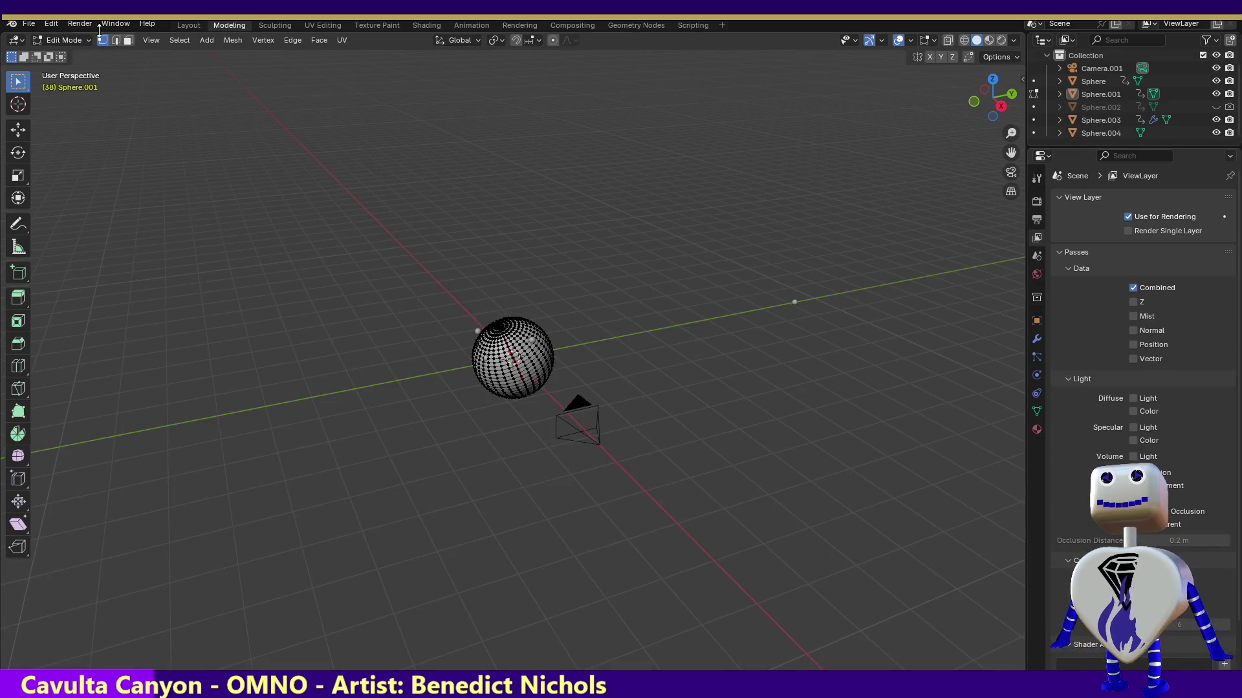
left_click(76, 25)
mouse_move(50, 25)
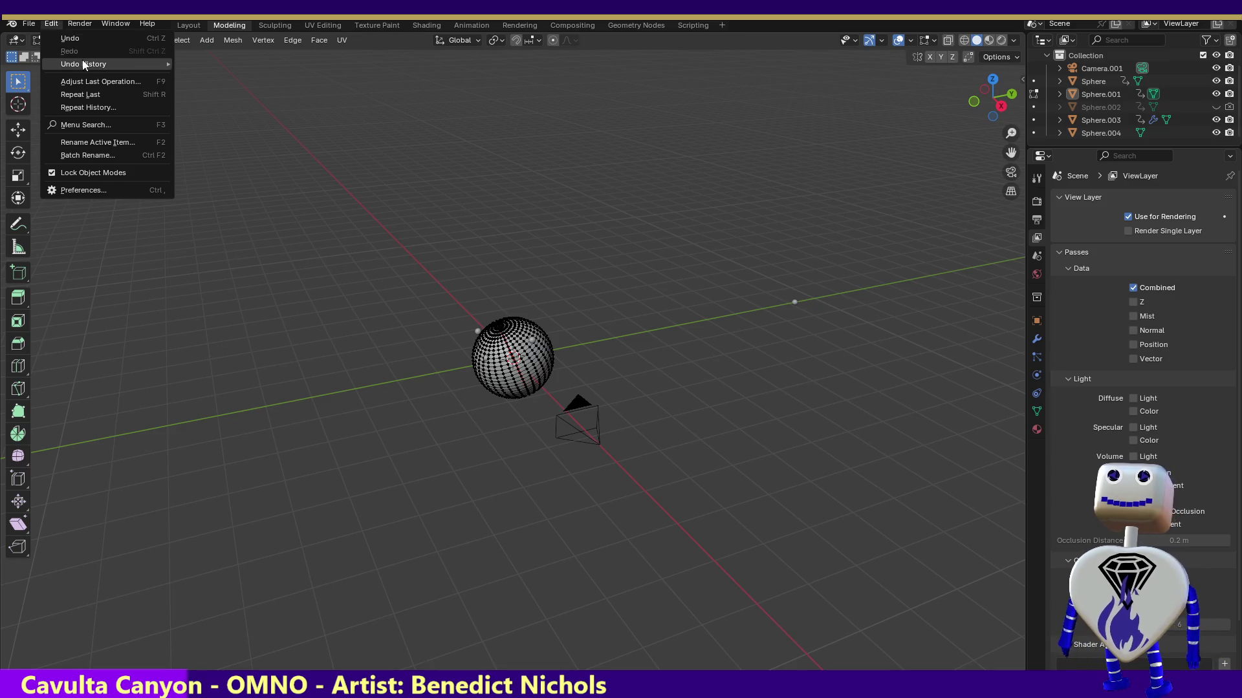
mouse_move(84, 64)
left_click(51, 24)
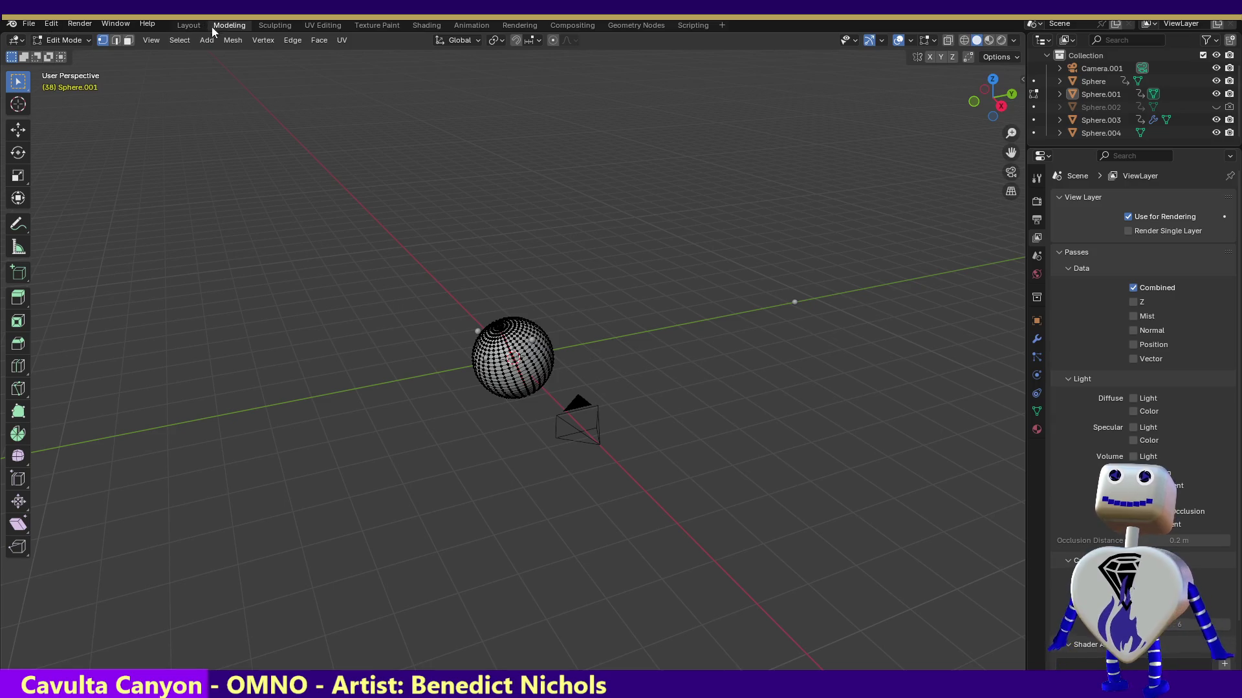
left_click(202, 41)
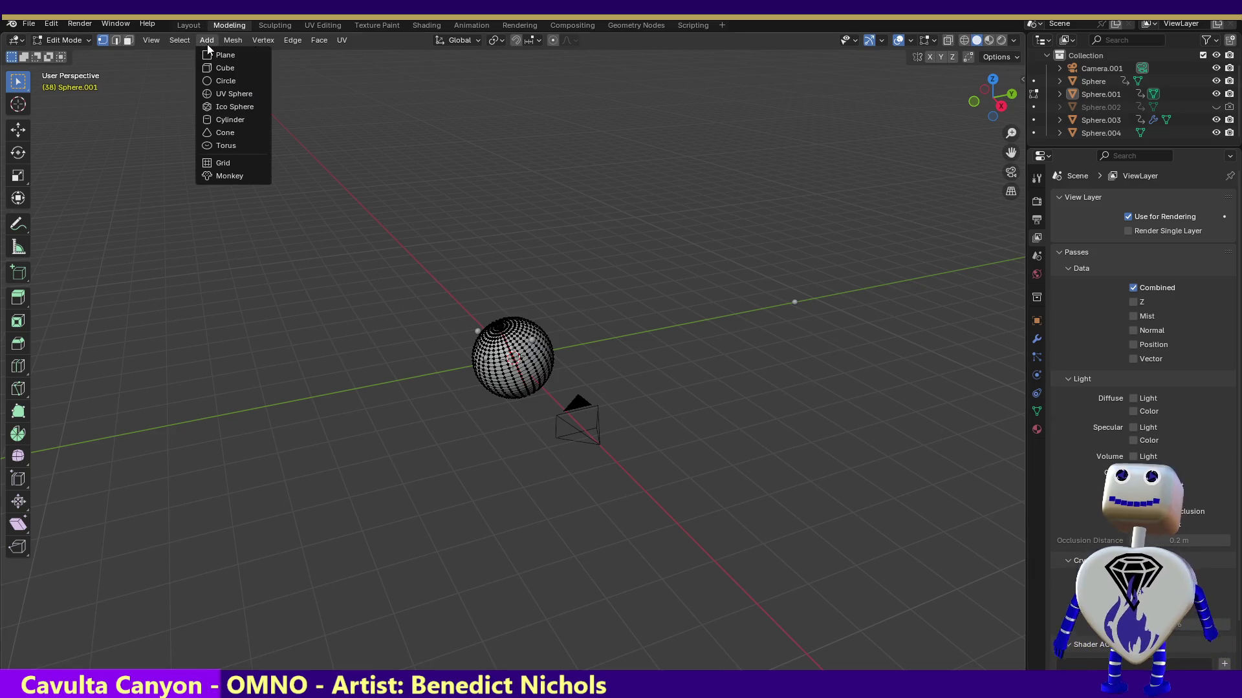
left_click(63, 40)
left_click(71, 56)
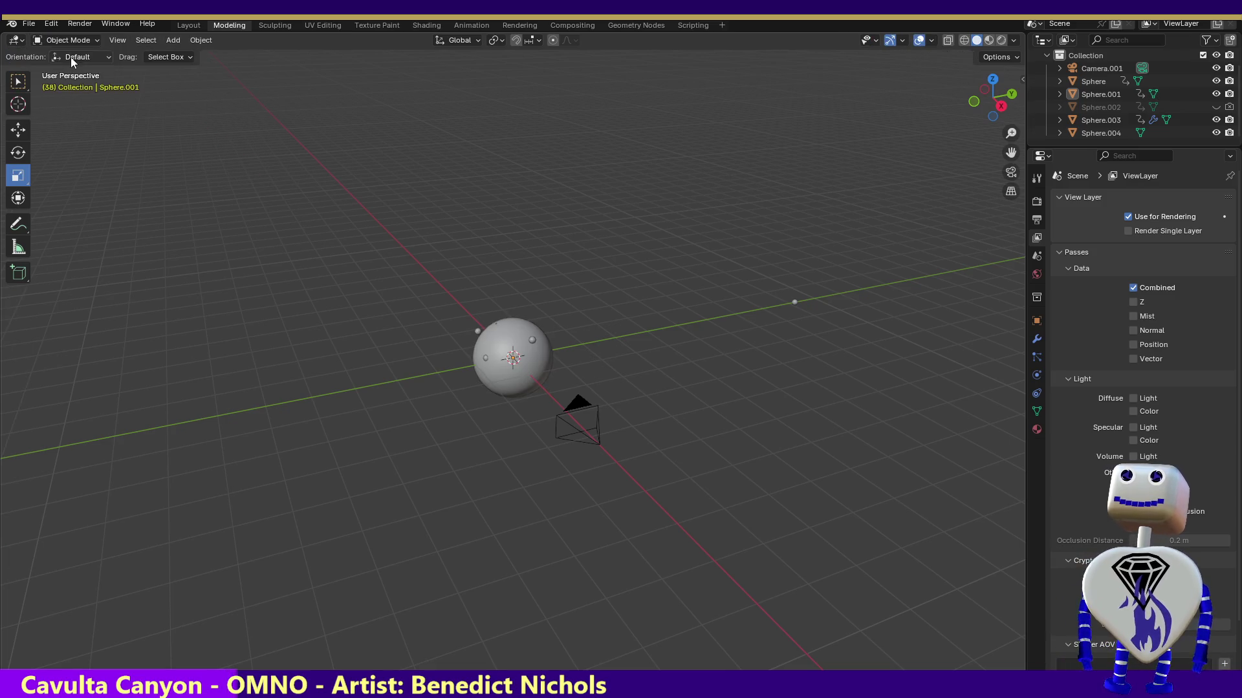
left_click(179, 41)
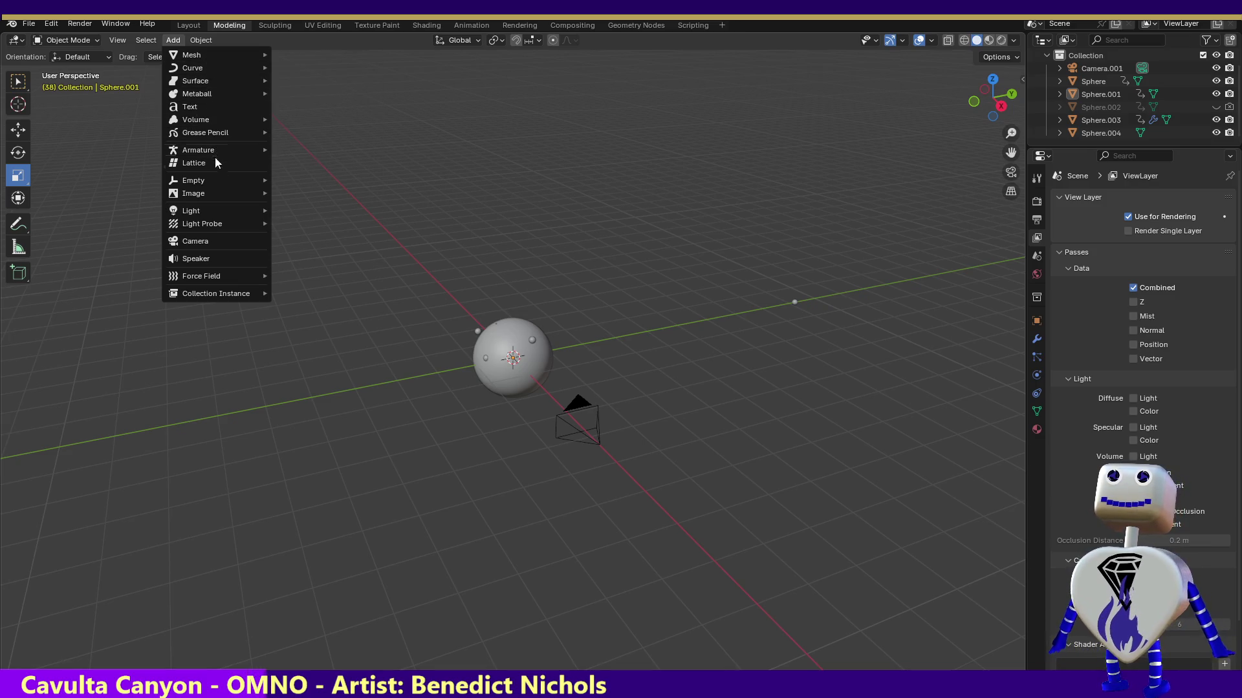
- Add a Sun light and, in Front Orthographic view, place it right of the sphere aimed left
mouse_move(215, 208)
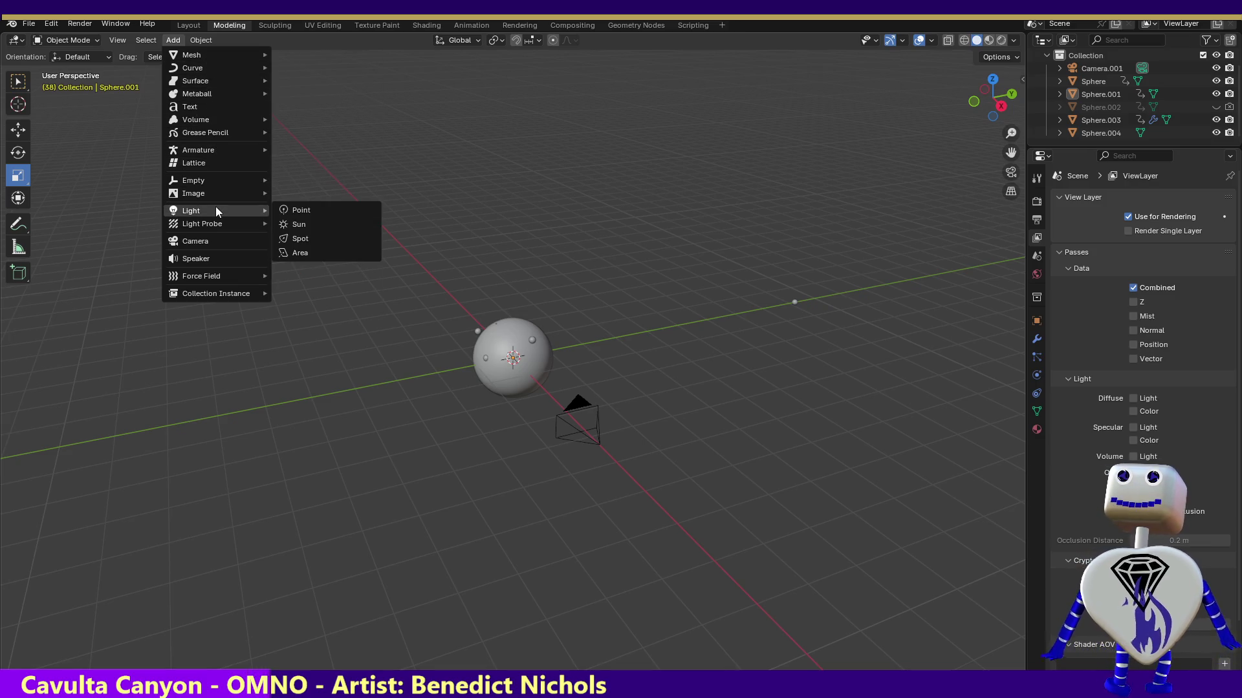
left_click(301, 224)
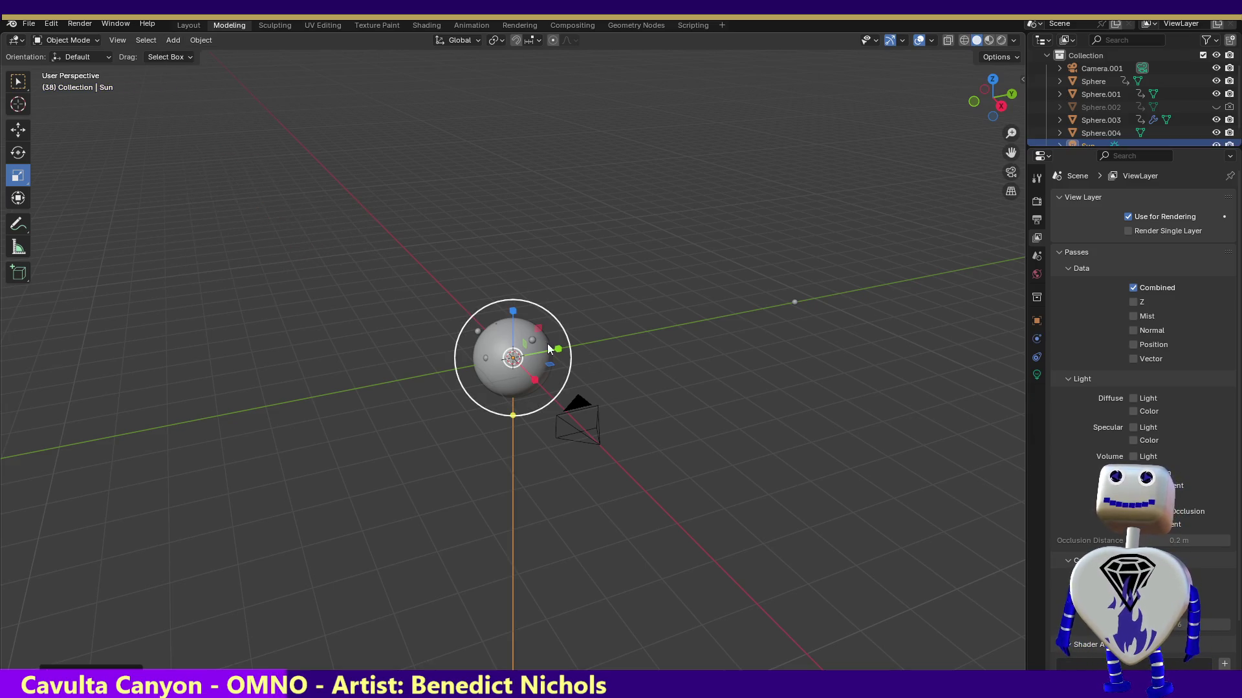
left_click(24, 128)
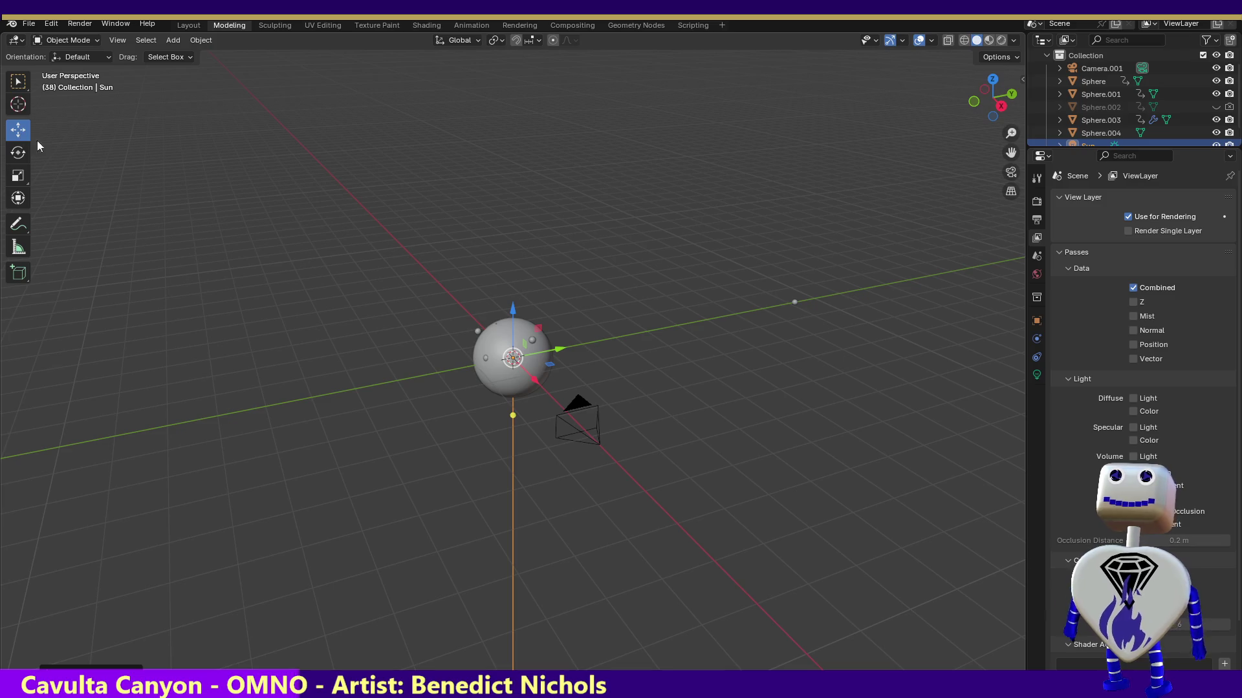
mouse_move(512, 357)
left_mouse_down()
mouse_move(573, 234)
mouse_move(600, 227)
left_mouse_up()
left_click_drag(589, 311, 519, 317)
left_click(972, 102)
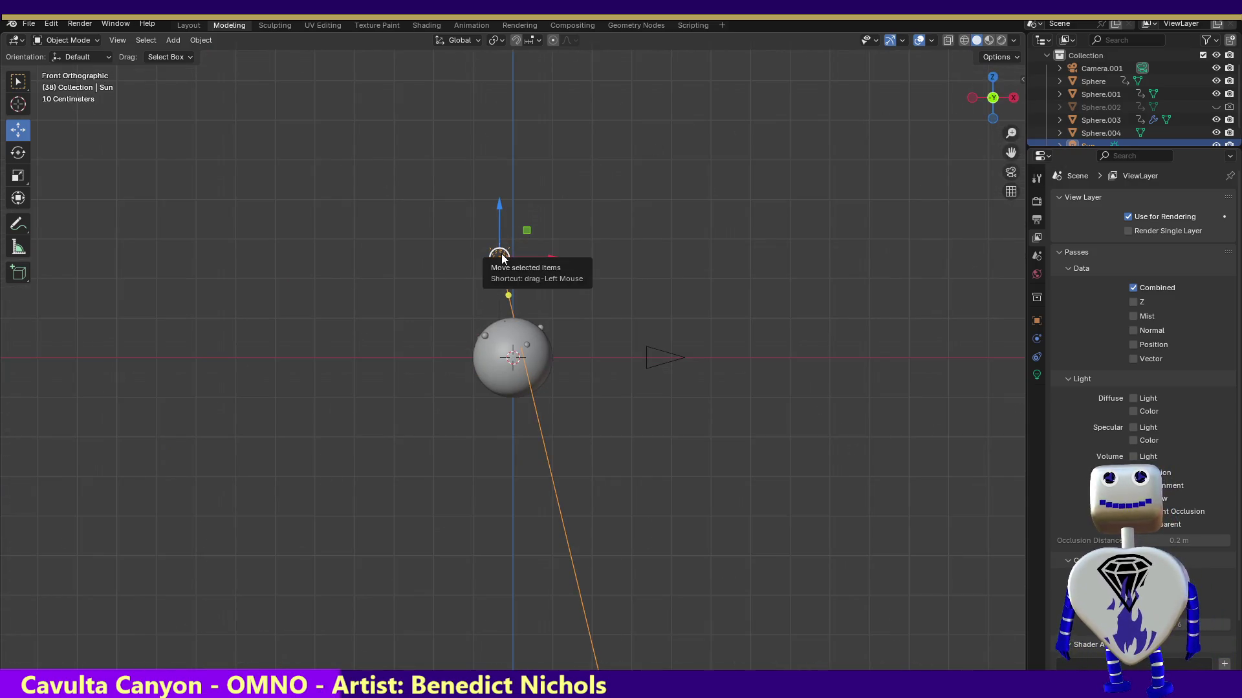
mouse_move(500, 258)
left_mouse_down()
mouse_move(579, 288)
mouse_move(608, 345)
left_mouse_up()
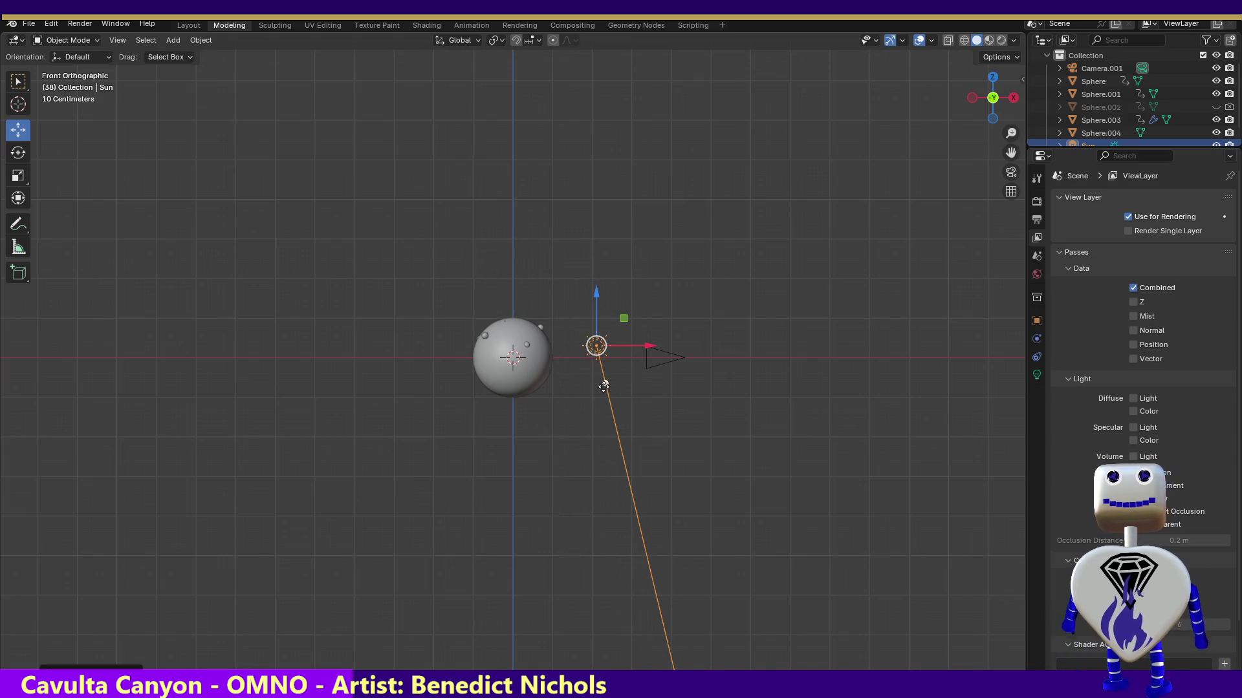
mouse_move(605, 388)
left_mouse_down()
mouse_move(595, 398)
mouse_move(507, 347)
left_mouse_up()
left_click(1037, 375)
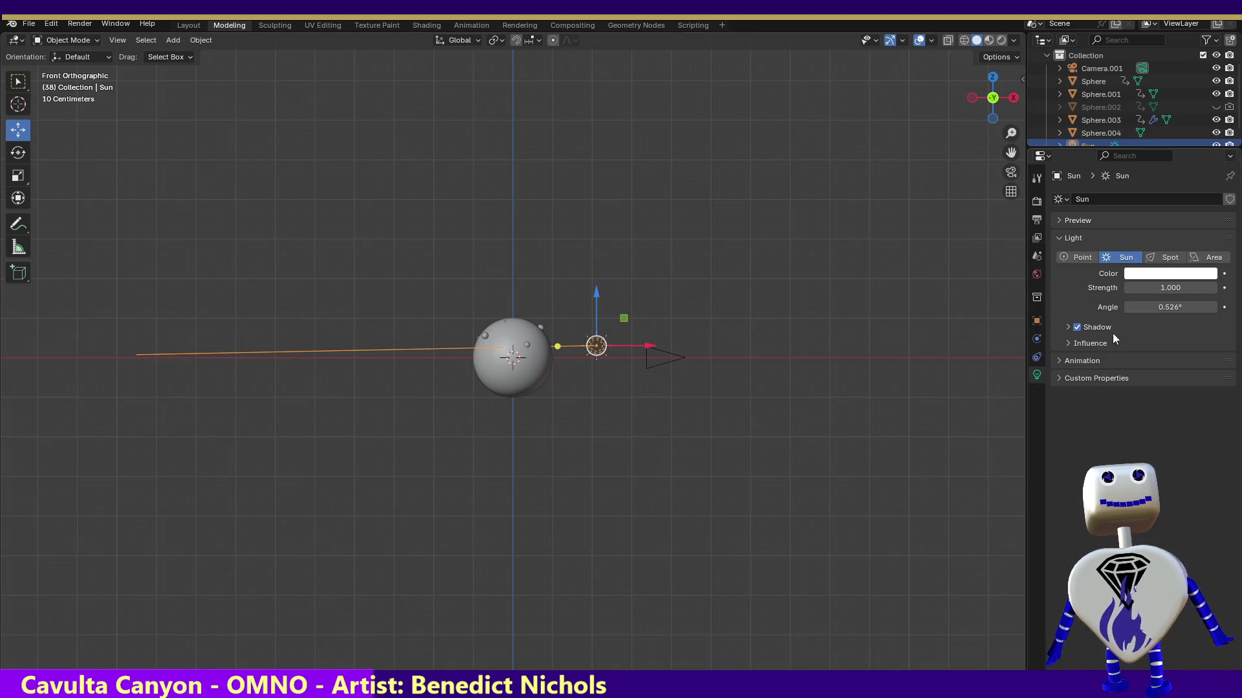
- Set the Sun light's Strength to 1.5
left_click(1163, 288)
type("1.5")
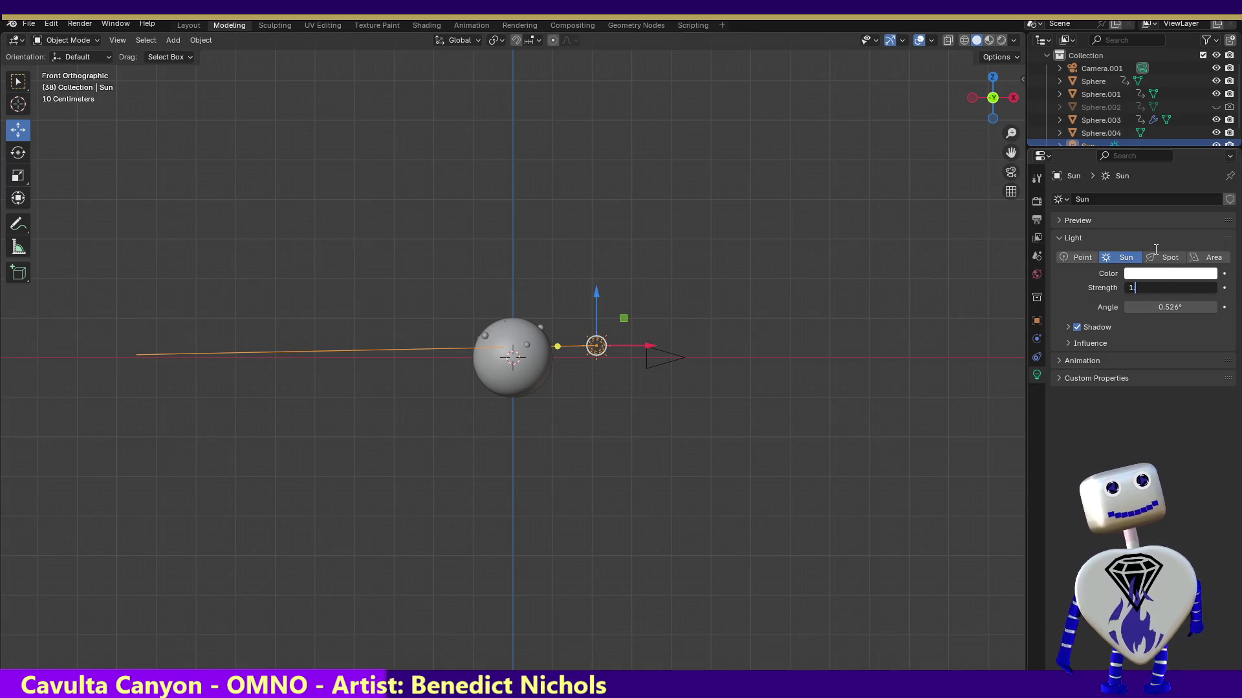
key("Return")
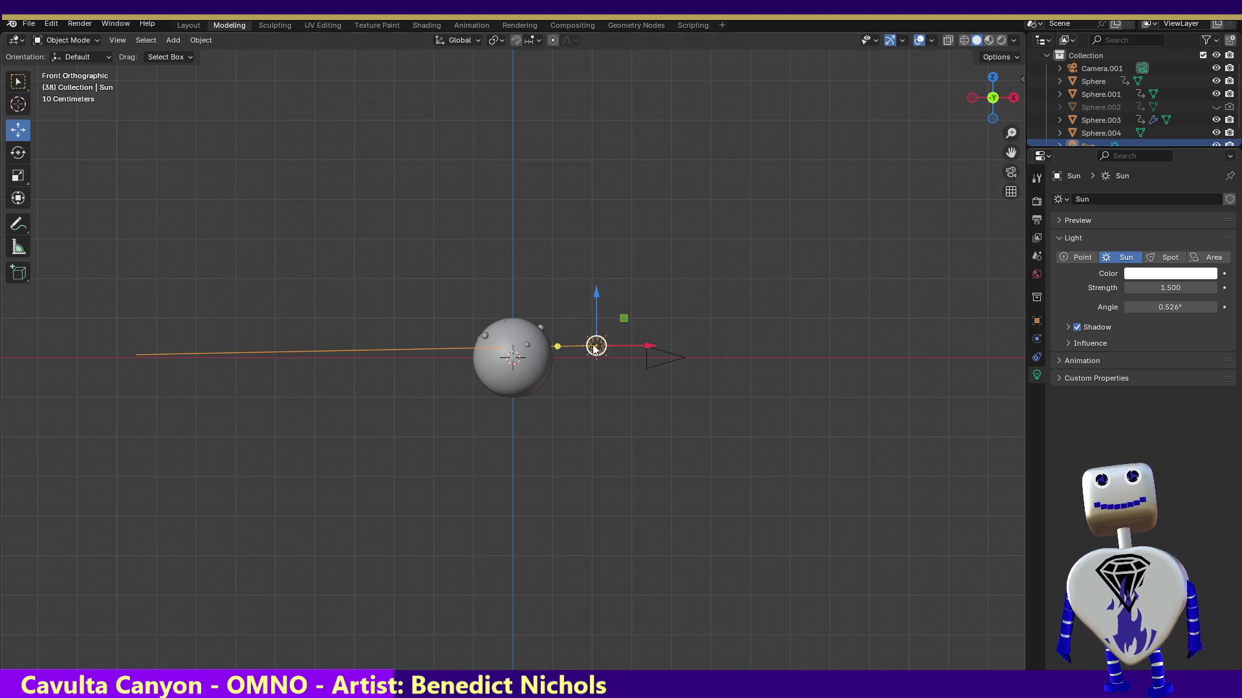
- From Top view, bring the Sun level with the sphere and aim it nearly horizontally leftward
mouse_move(596, 346)
left_mouse_down()
mouse_move(599, 318)
mouse_move(504, 366)
mouse_move(445, 369)
mouse_move(462, 370)
left_mouse_up()
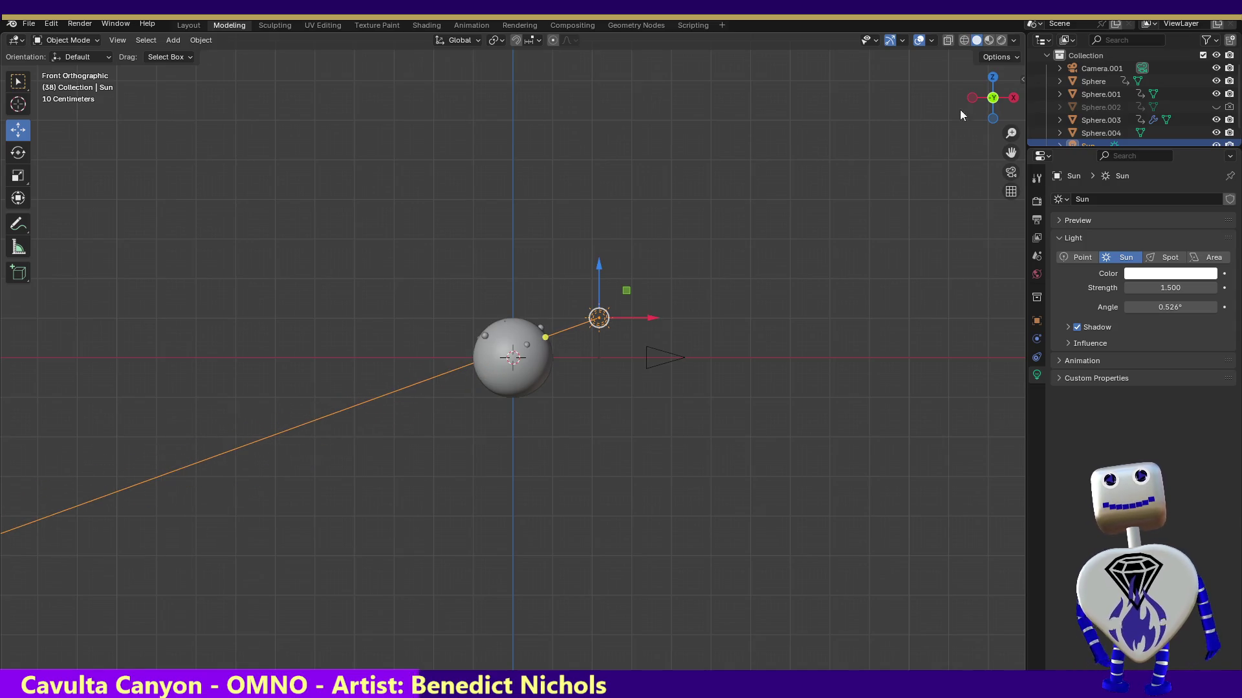
left_click(992, 78)
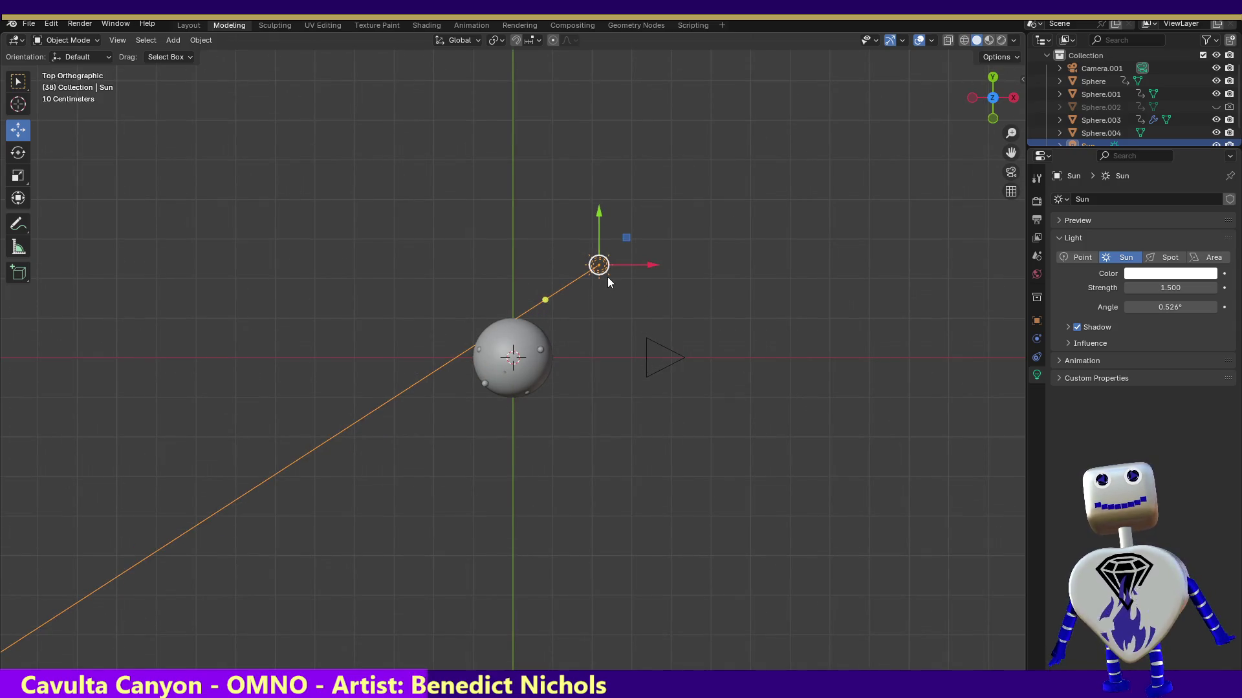
mouse_move(602, 269)
left_mouse_down()
mouse_move(612, 311)
mouse_move(600, 355)
left_mouse_up()
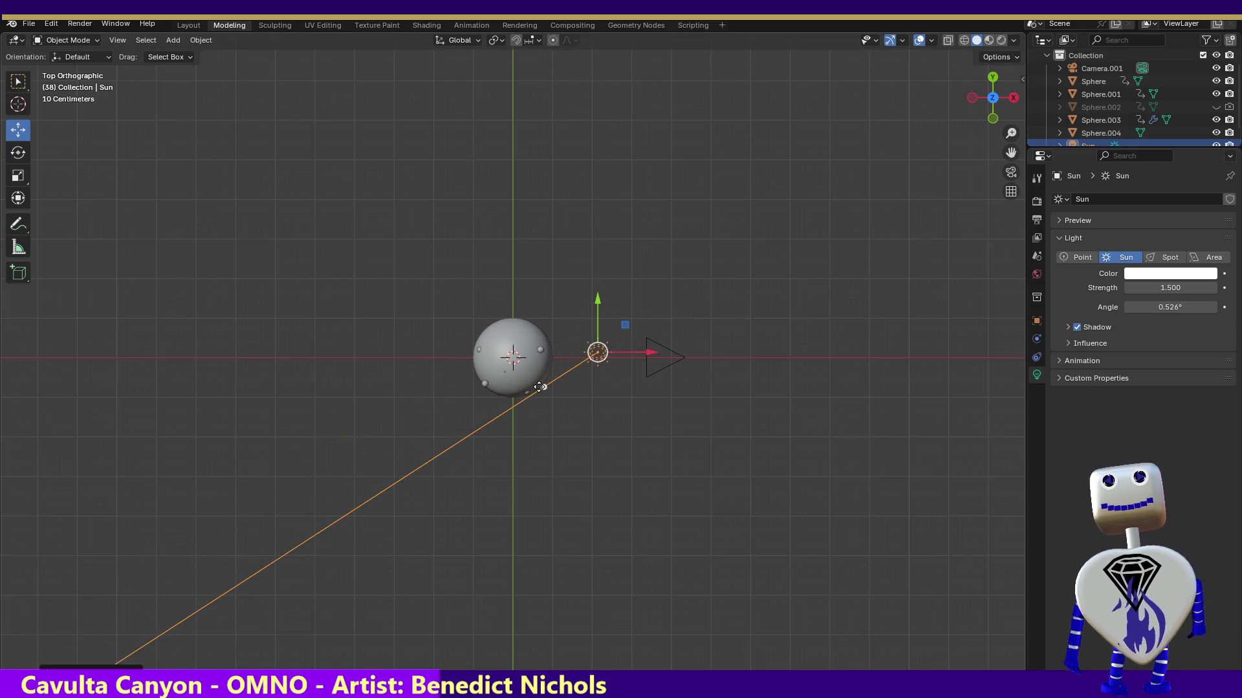
mouse_move(543, 388)
left_mouse_down()
mouse_move(430, 353)
mouse_move(452, 359)
left_mouse_up()
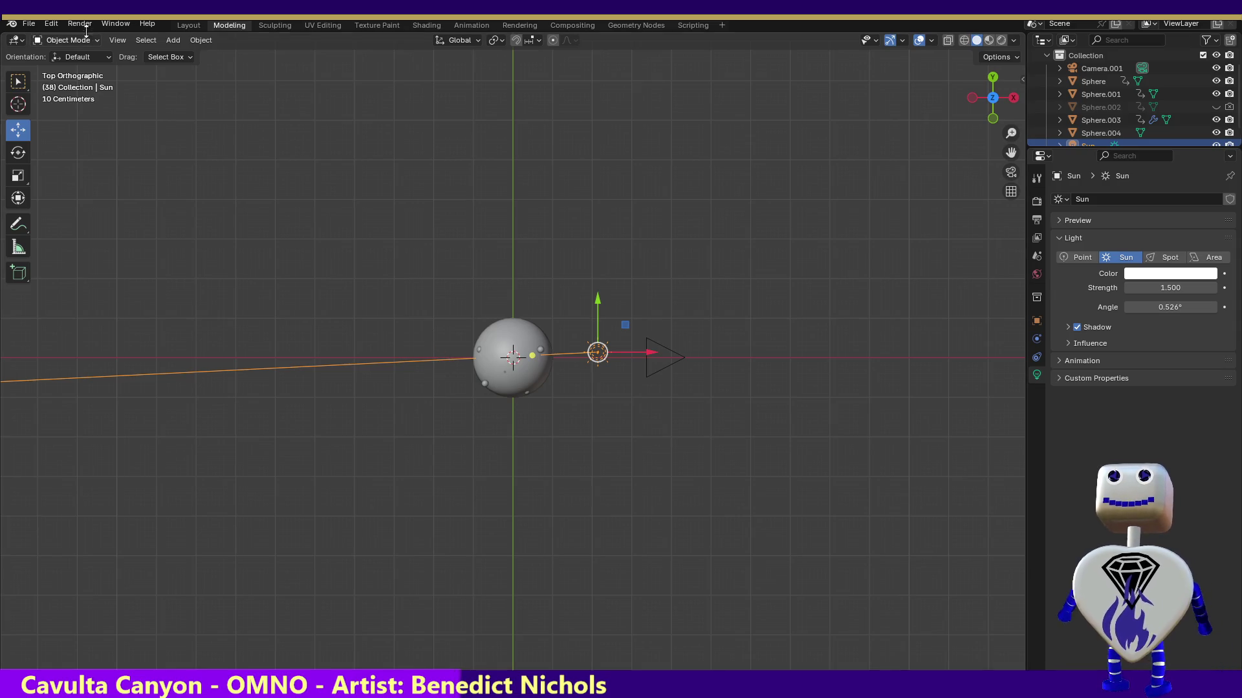
- Render a still test image of the Sun-lit sphere at frame 38, then close the render result
left_click(61, 23)
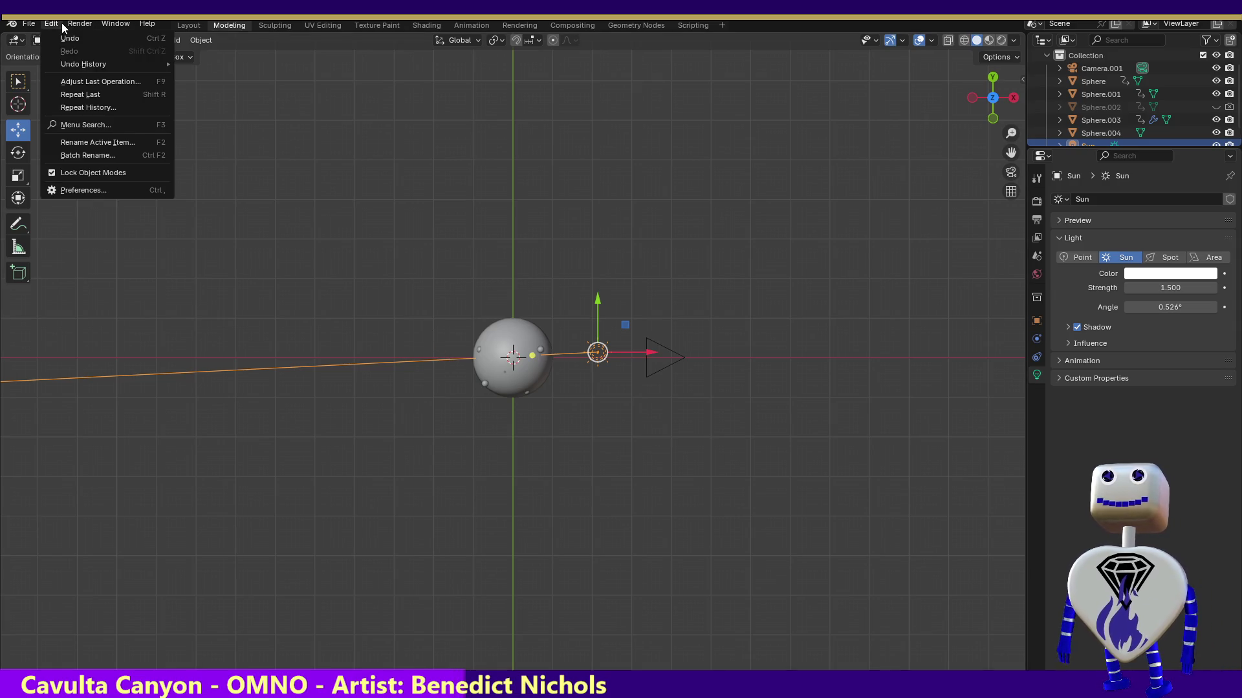
left_click(90, 39)
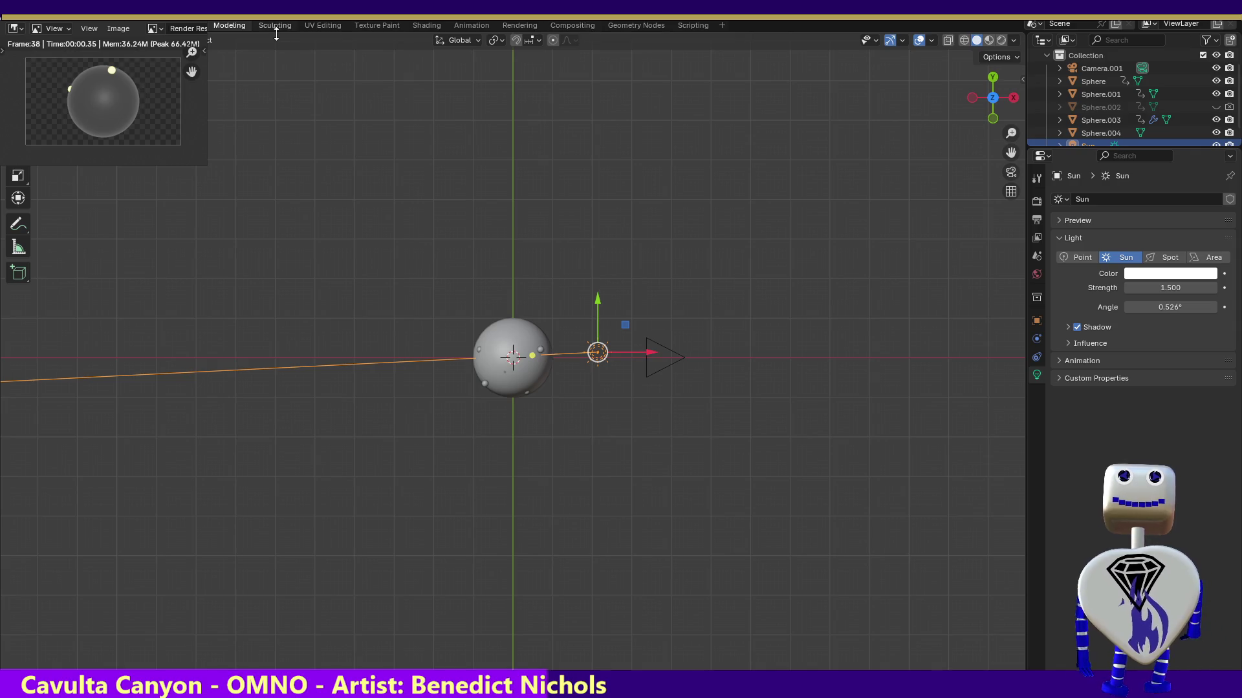
key("Escape")
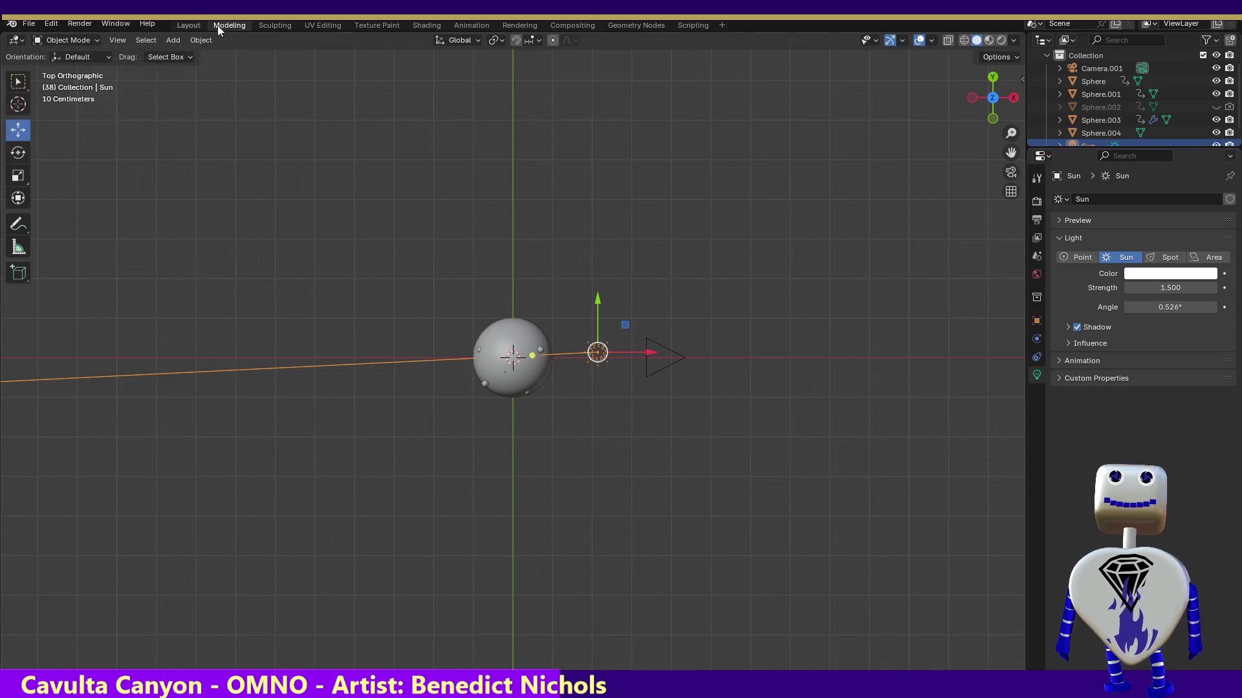
left_click(71, 23)
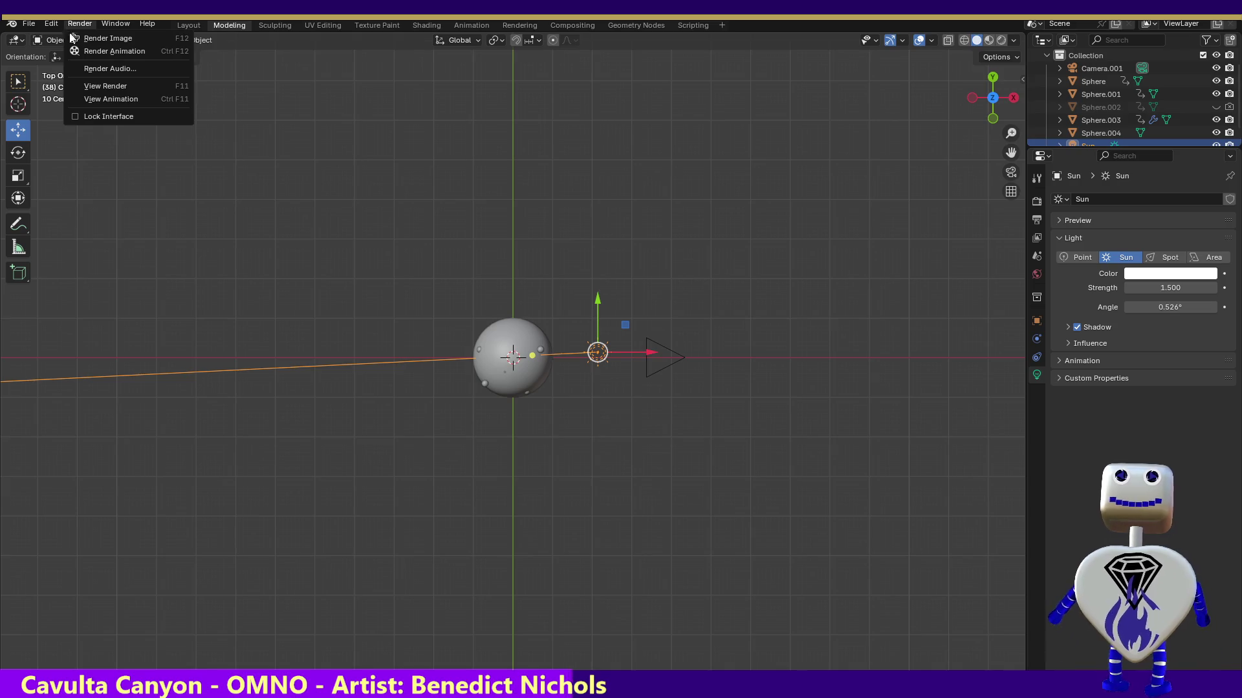
- Render the sphere's animation frames, then return to the Sprite Sheet Maker page in Chrome
left_click(75, 51)
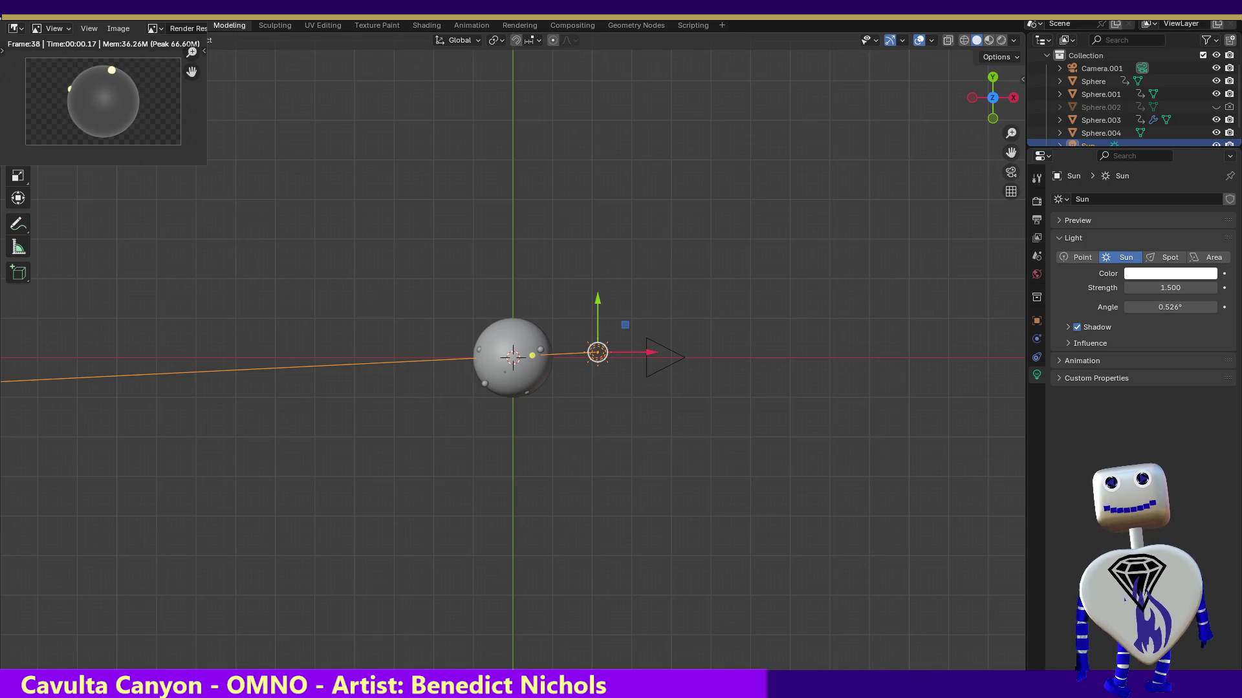
key("alt+Tab")
left_click_drag(853, 68, 849, 21)
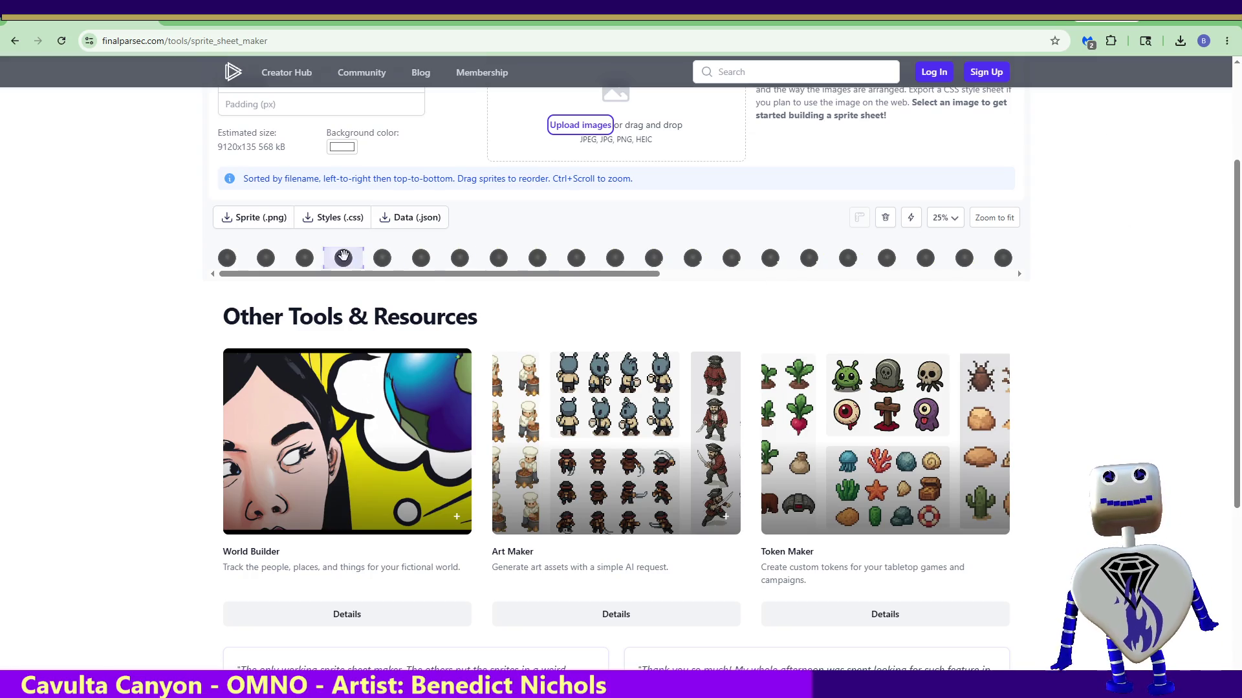
- Download sprite_sheet.png, then select the old Dark Sun image asset back in Unity
left_click(259, 220)
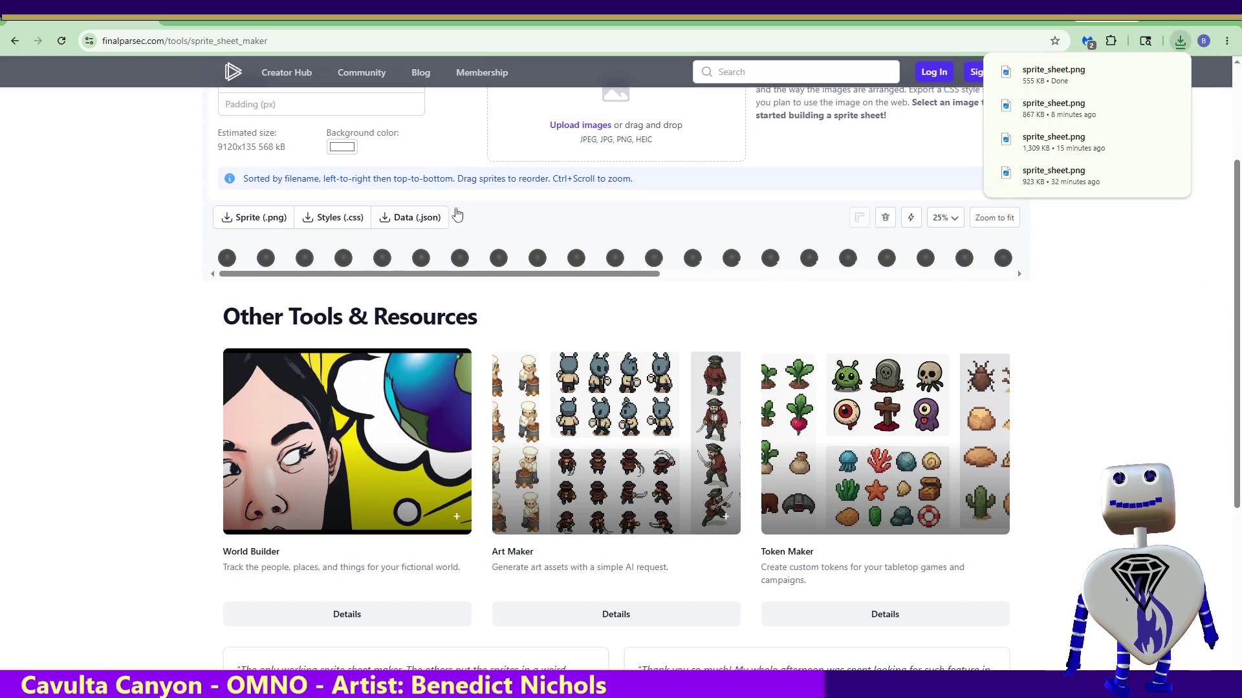
left_click(1142, 78)
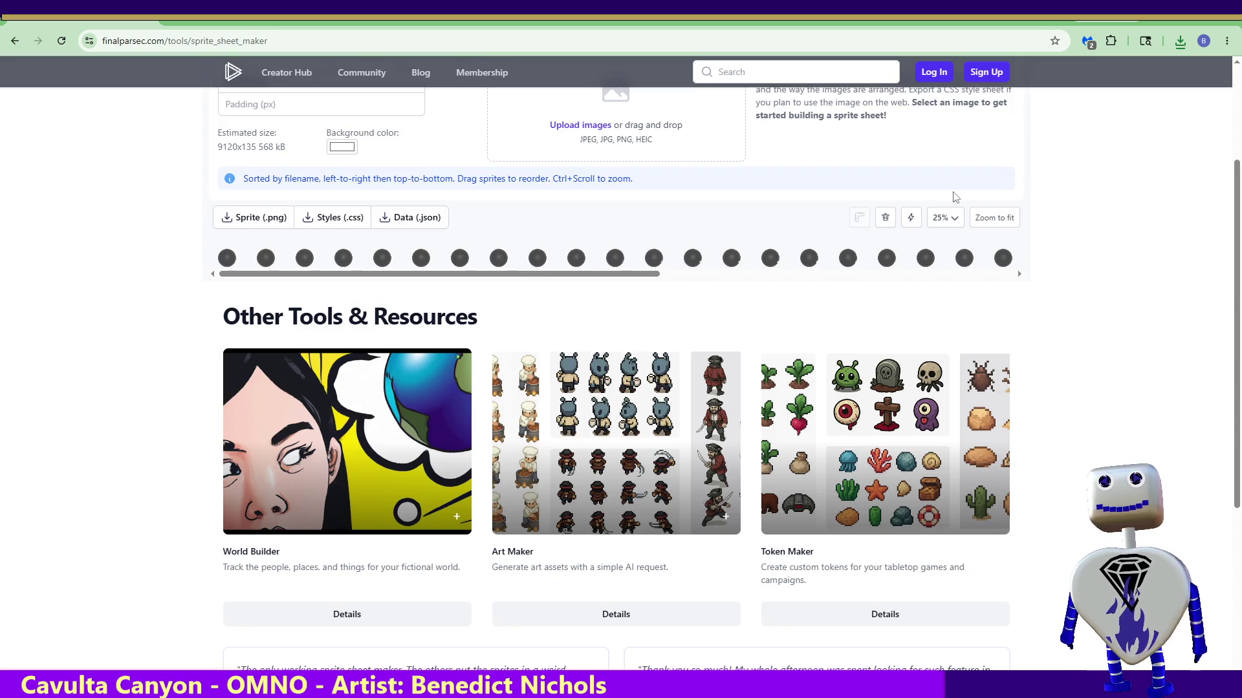
key("alt+Tab")
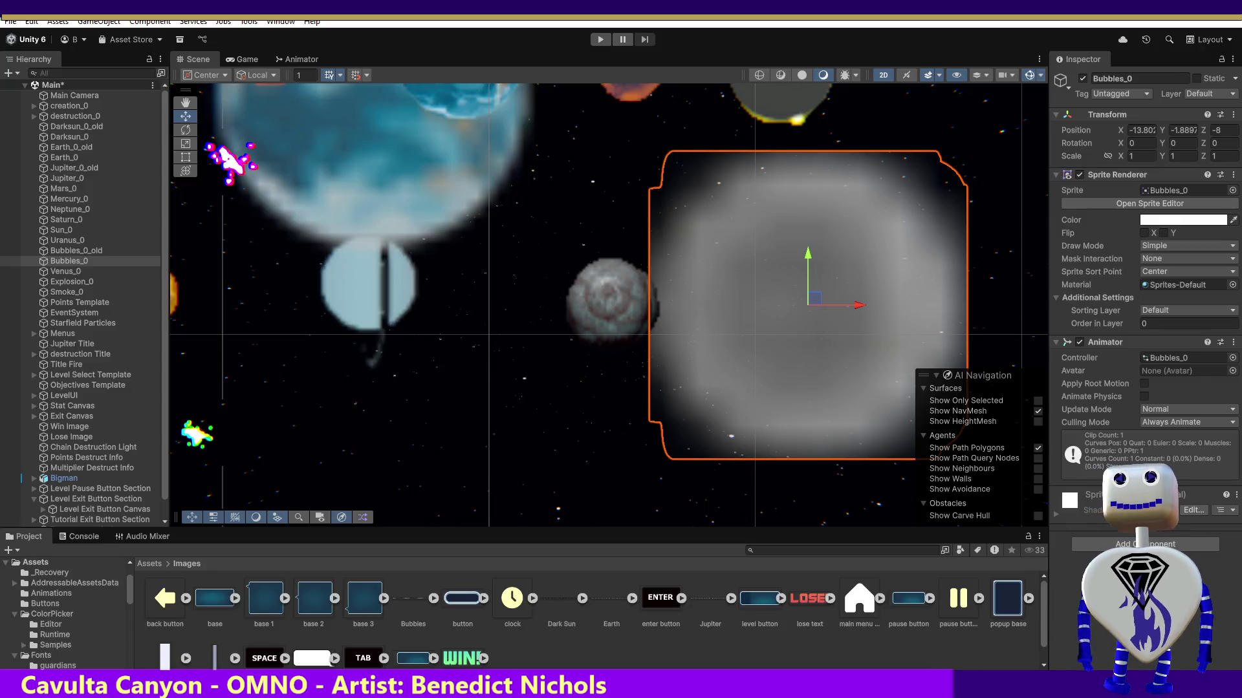
left_click(554, 611)
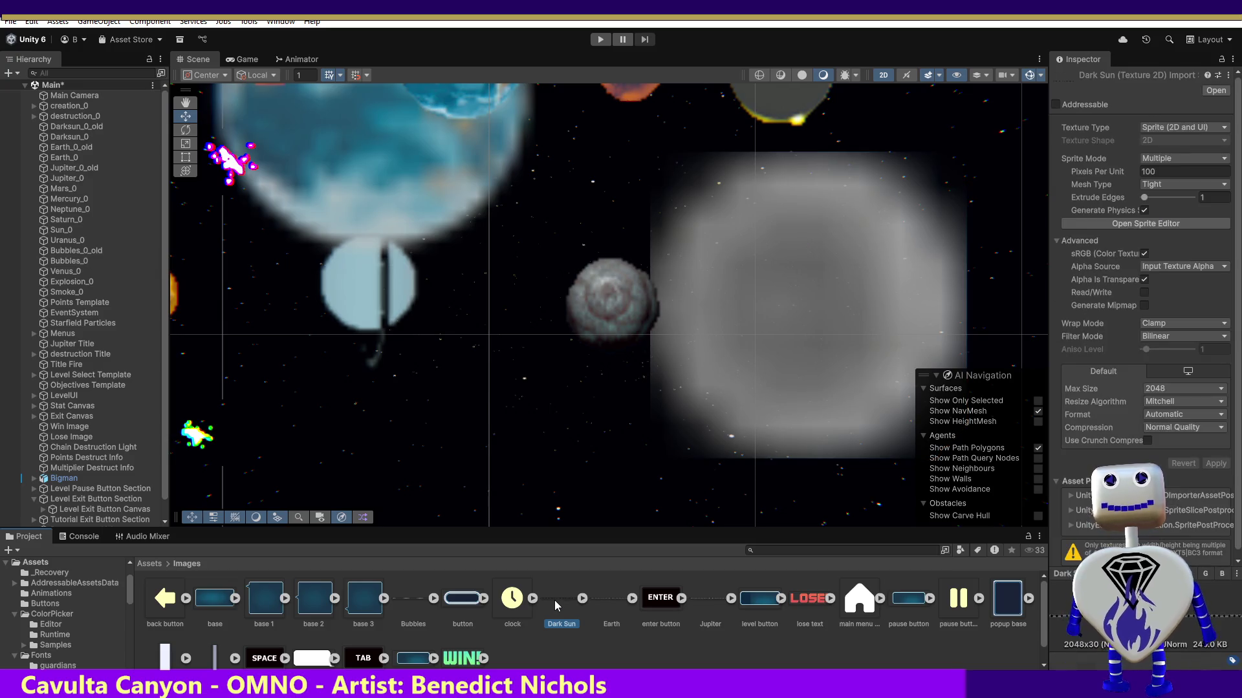
- Delete the old Dark Sun.png and open the new Dark_Sun strip in the Sprite Editor
key("Delete")
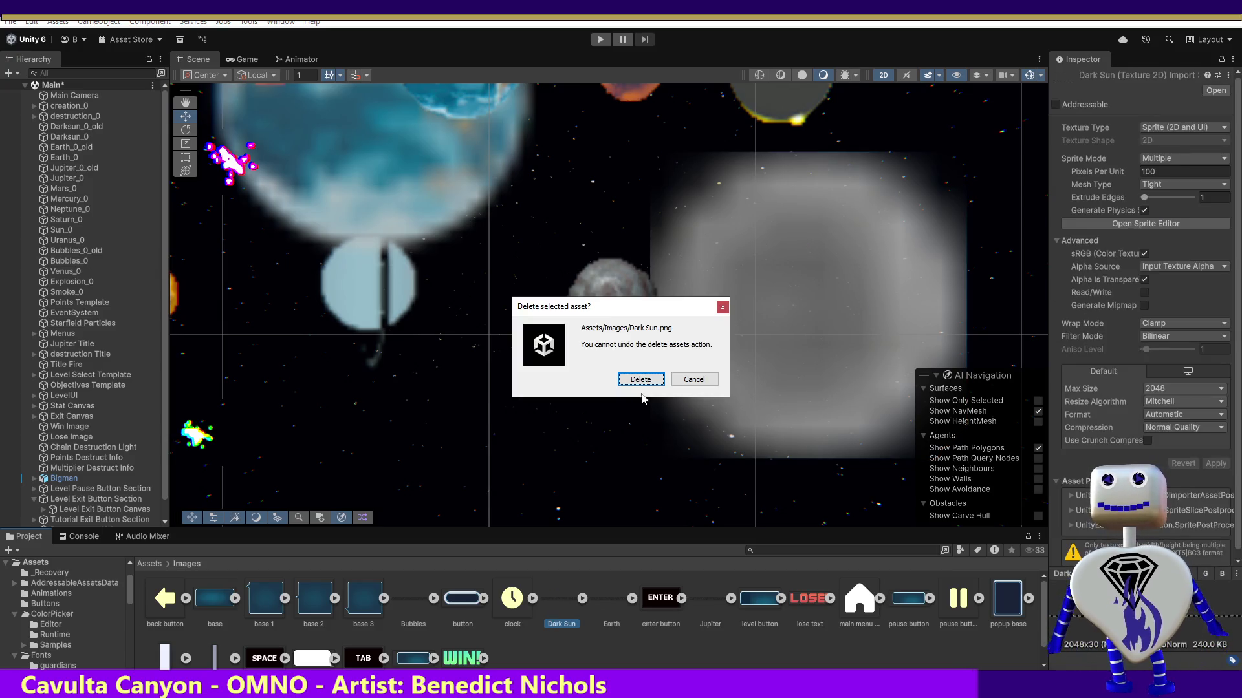
left_click(640, 380)
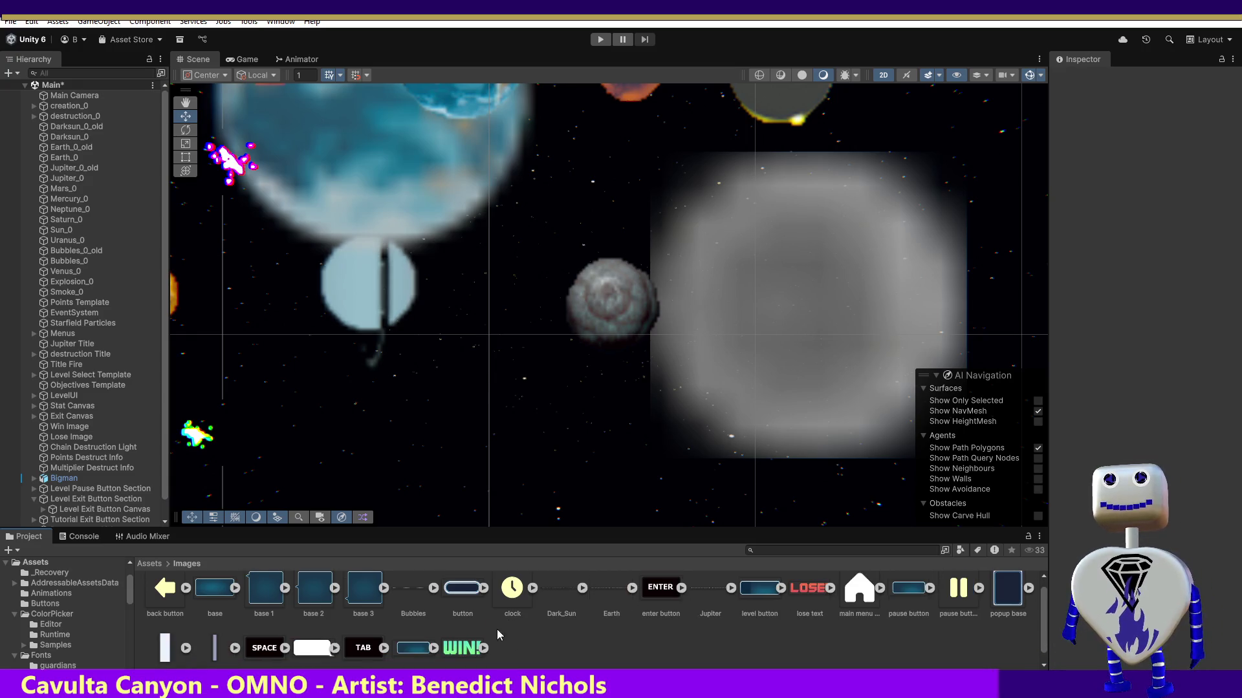
left_click(564, 588)
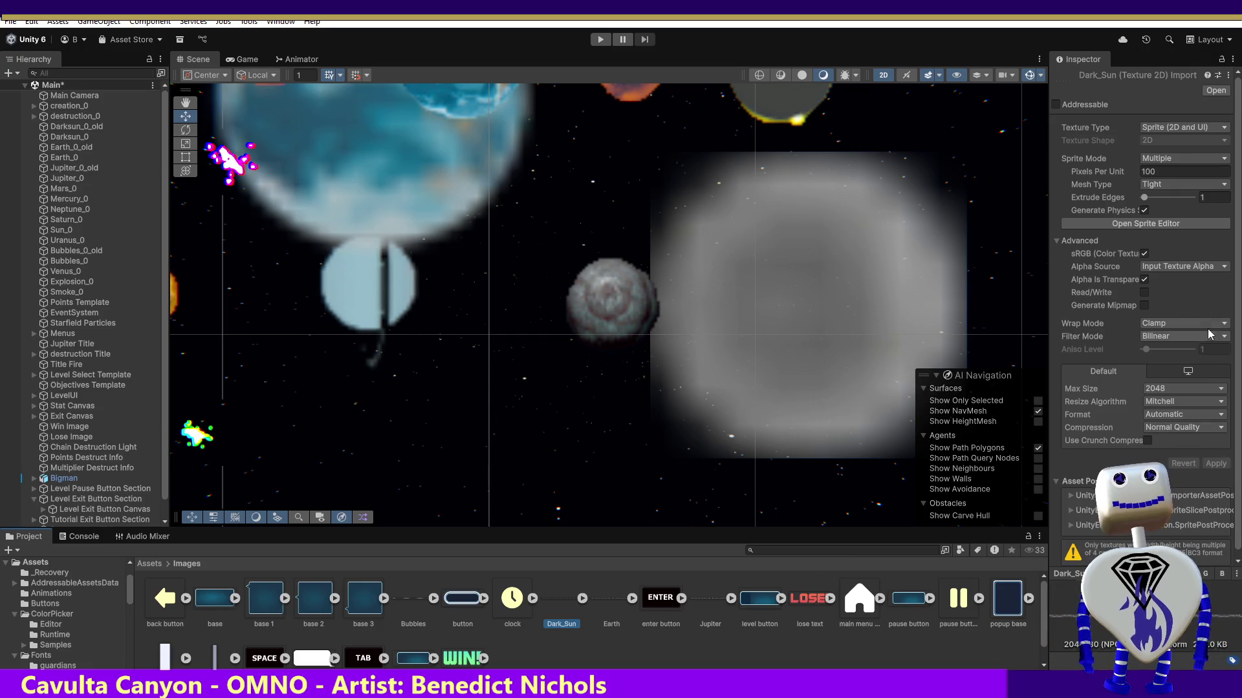
left_click(1154, 223)
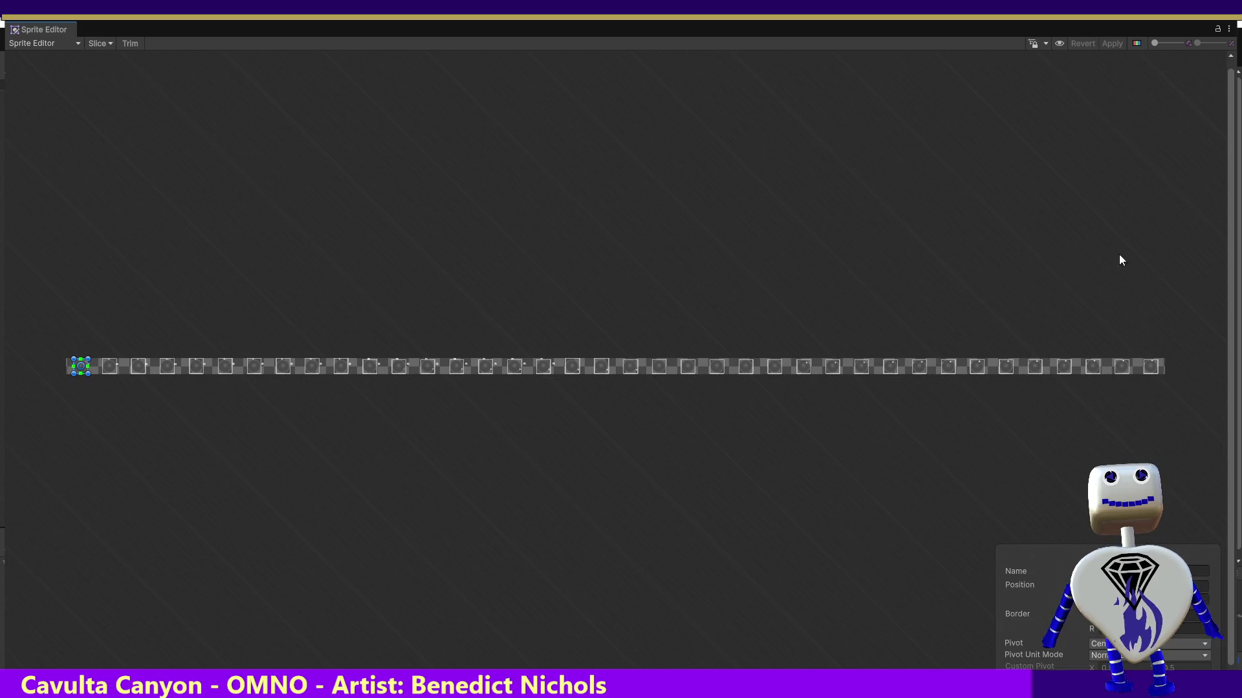
- Auto-slice the Dark_Sun strip into separate frames and save the slices when closing the Sprite Editor
left_click(100, 44)
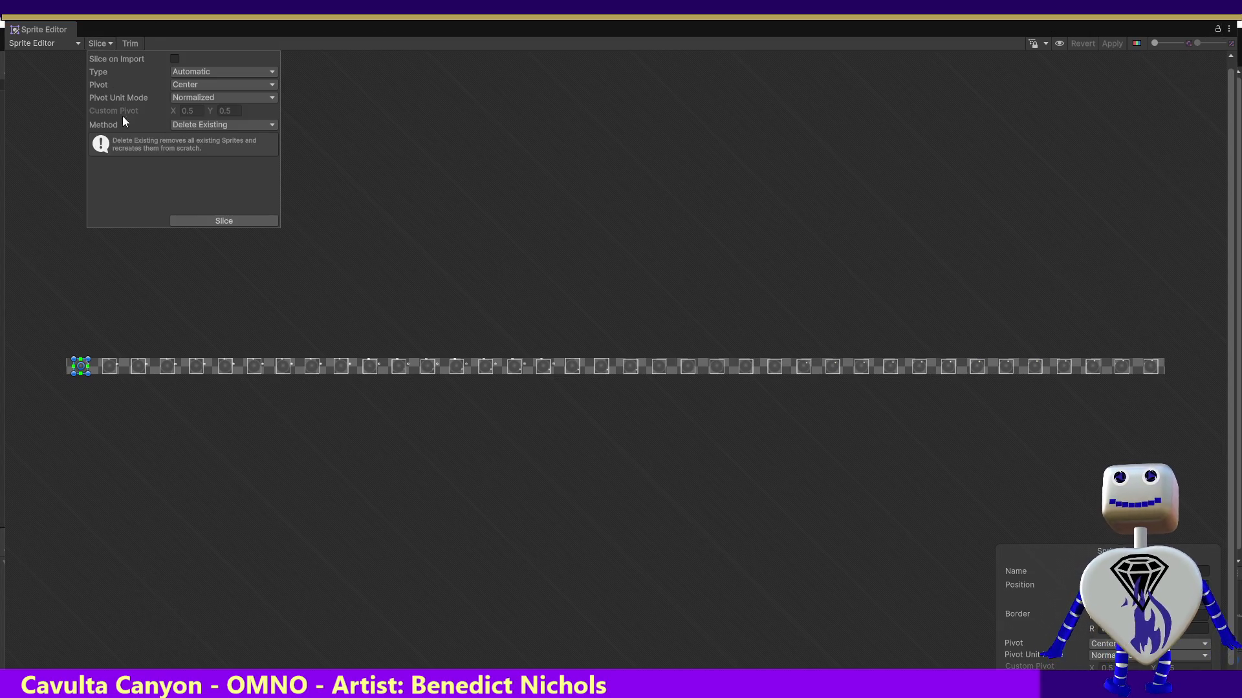
left_click(243, 220)
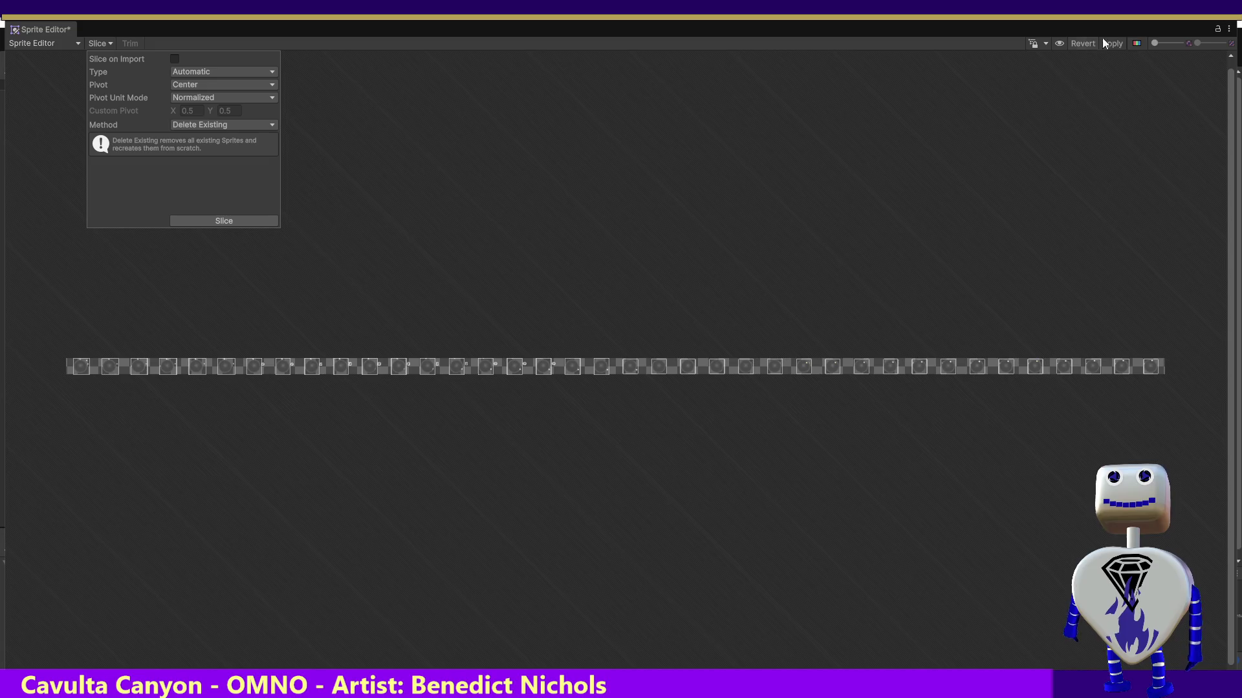
left_click(907, 317)
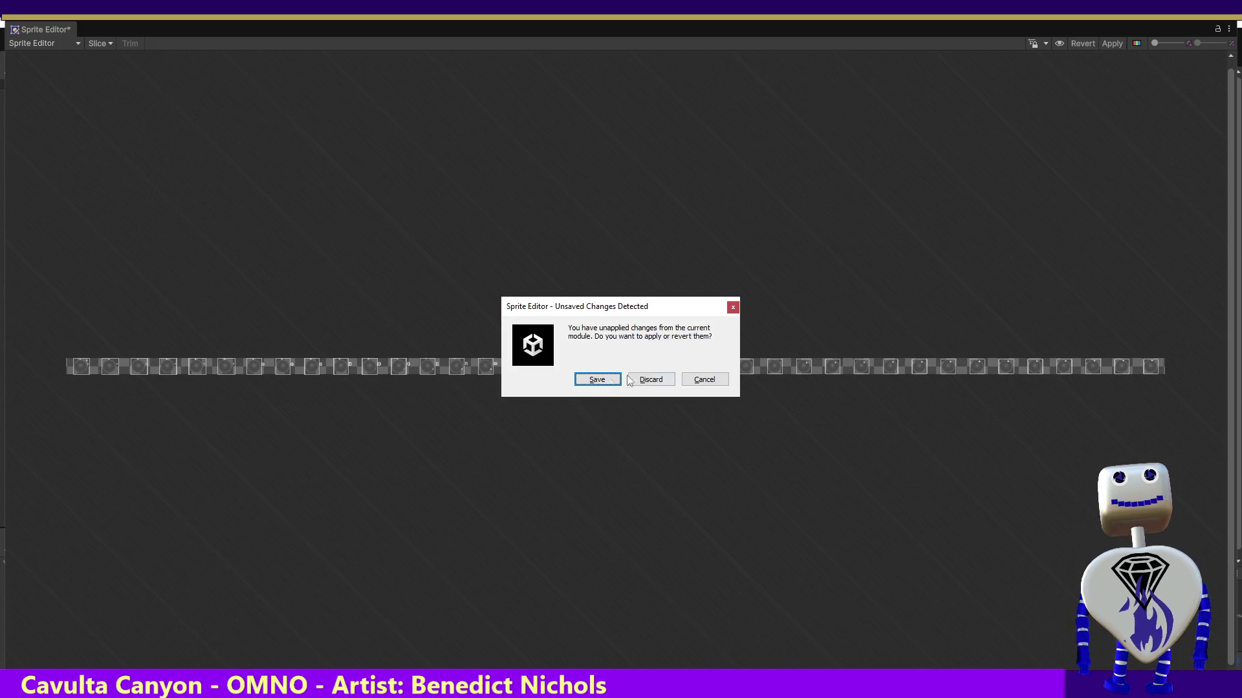
left_click(593, 381)
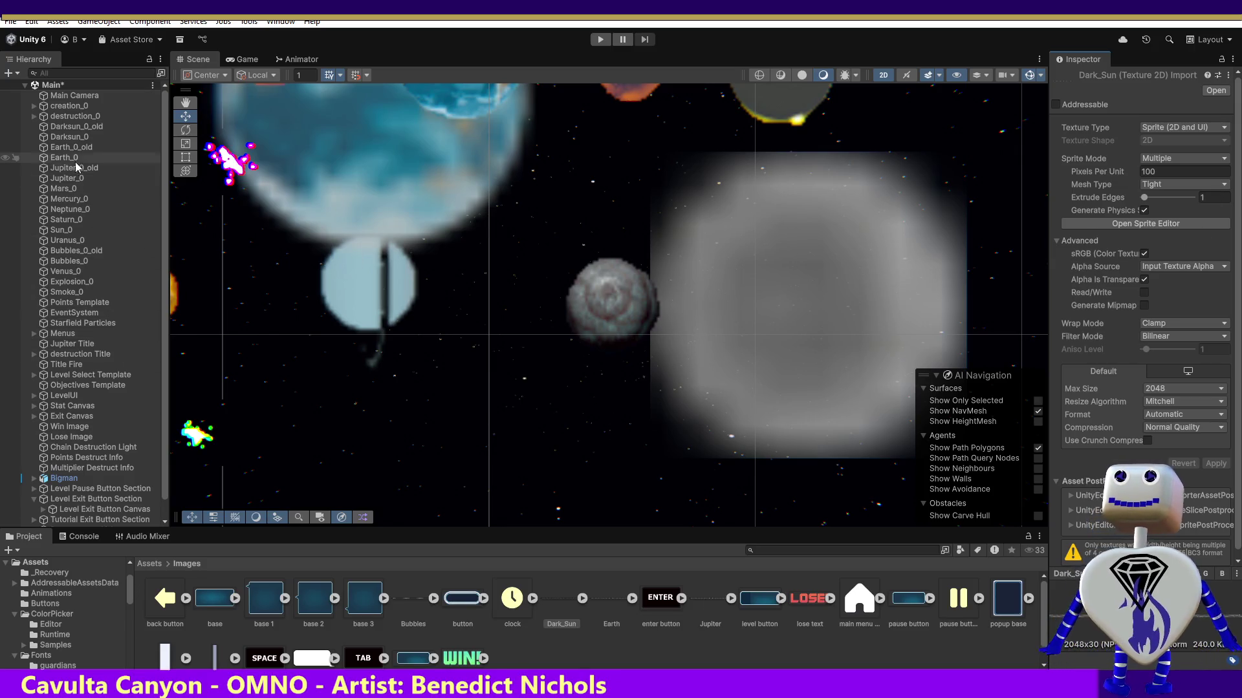
- Put the Dark_Sun_0 sprite in Darksun_0's Sprite Renderer and enter Play mode
left_click(69, 137)
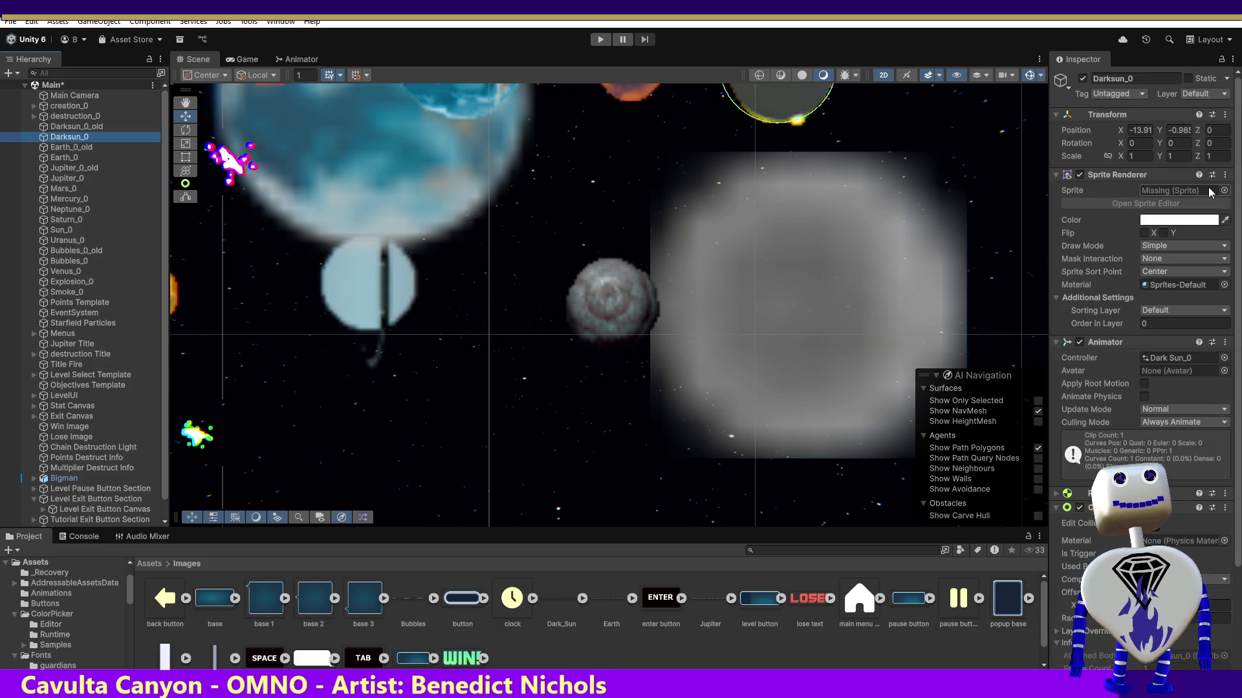
mouse_move(568, 607)
left_mouse_down()
mouse_move(1193, 196)
mouse_move(1183, 194)
left_mouse_up()
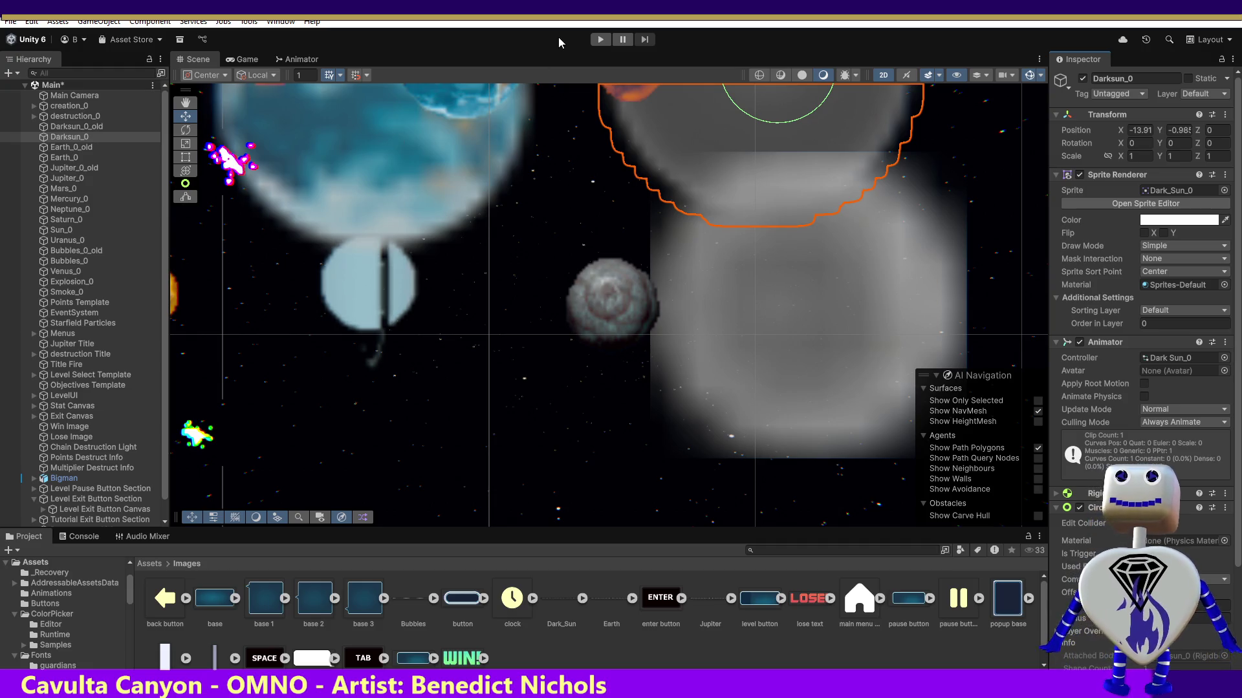
left_click(598, 40)
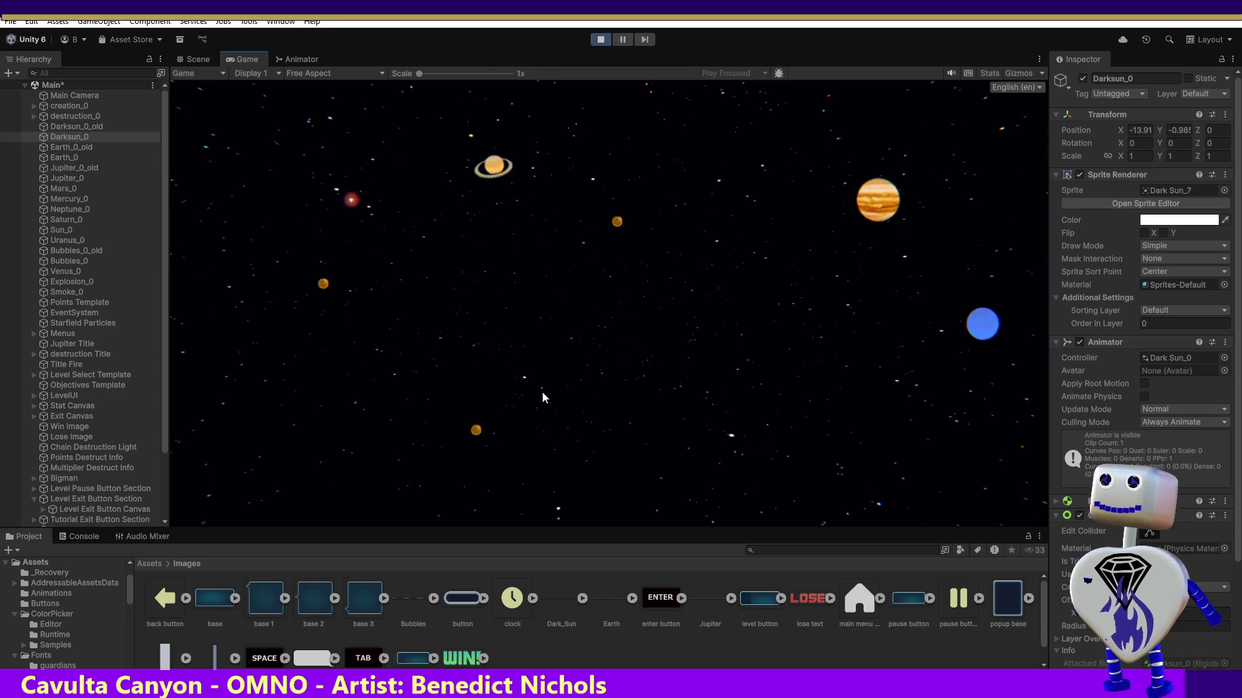
- Start a level from the main menu, watch the Dark Sun animate, then exit Play mode
left_click(590, 268)
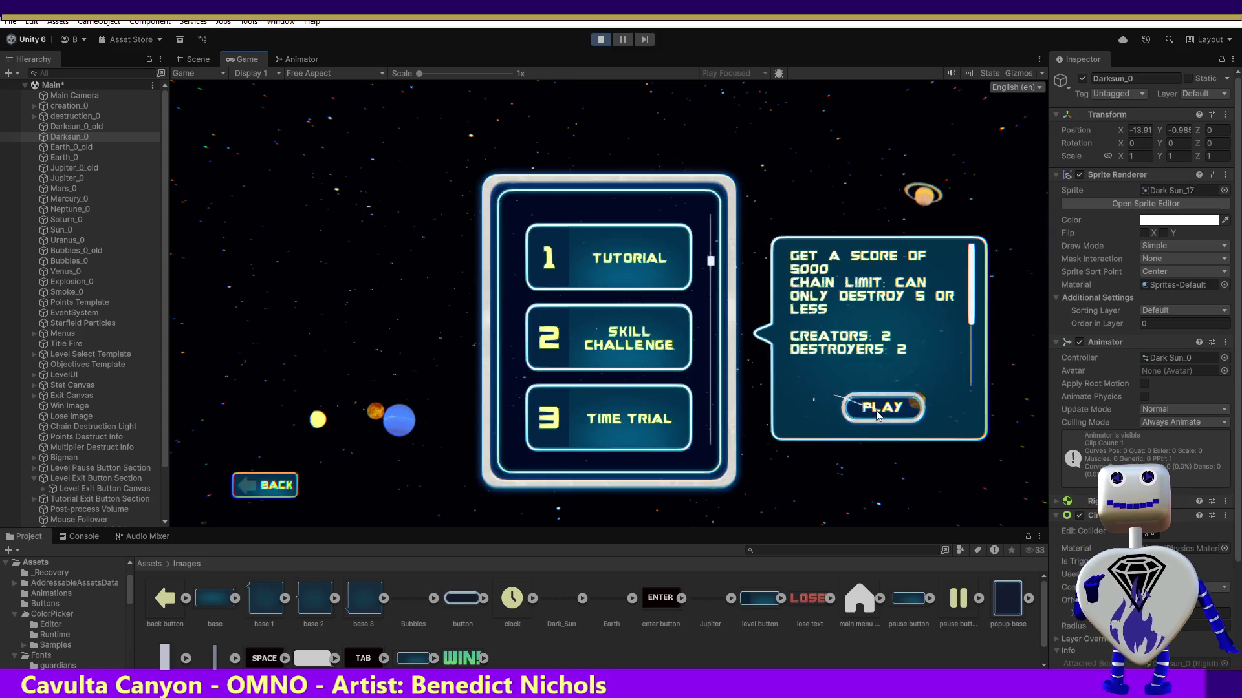
left_click(878, 417)
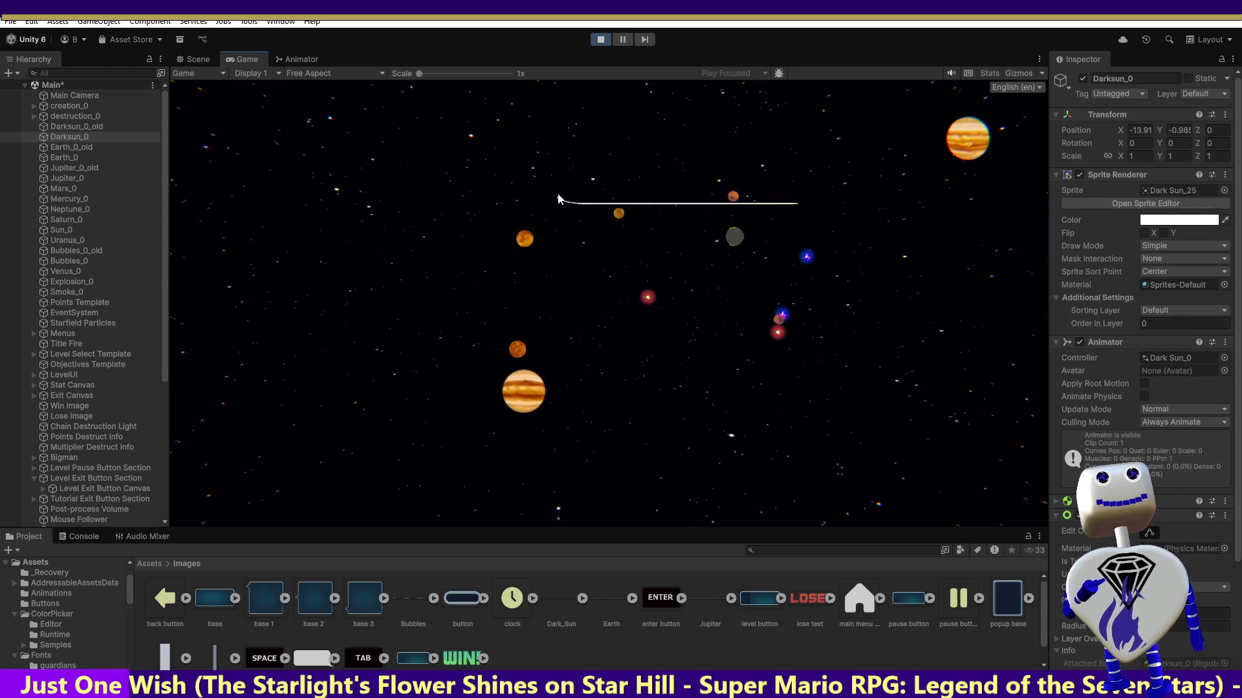
left_click(598, 39)
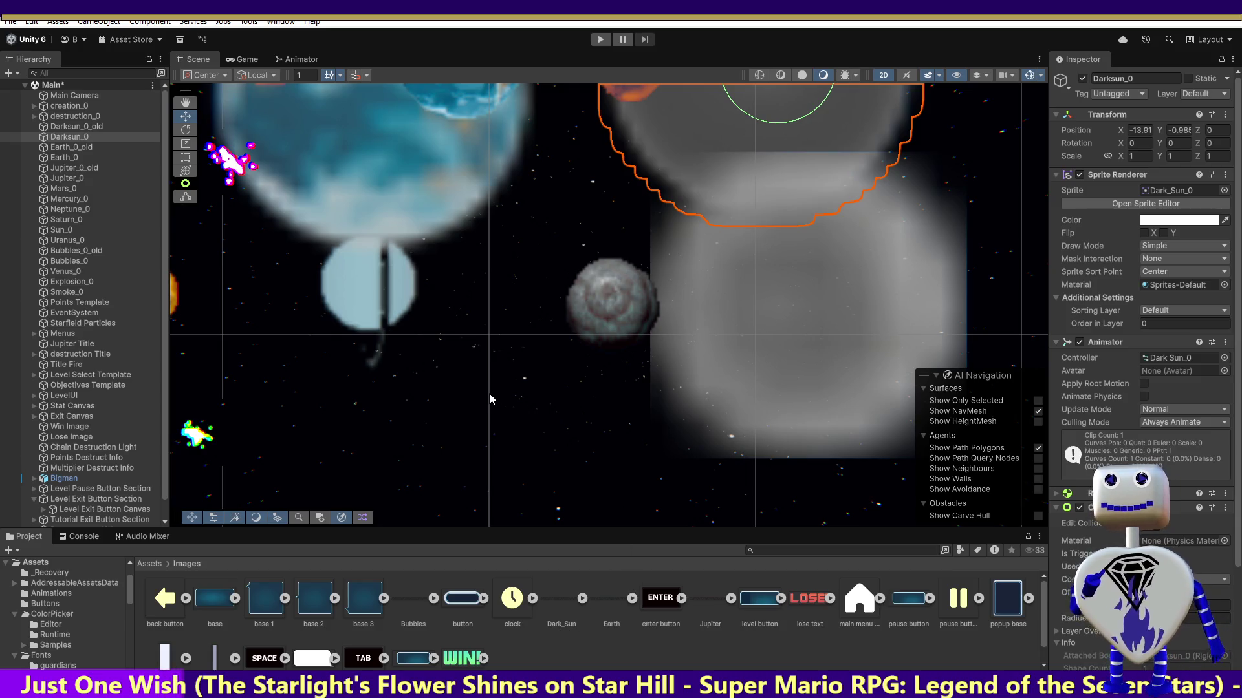
- Enter Play mode again to bring up the Celestial Crash title menu
left_click(600, 39)
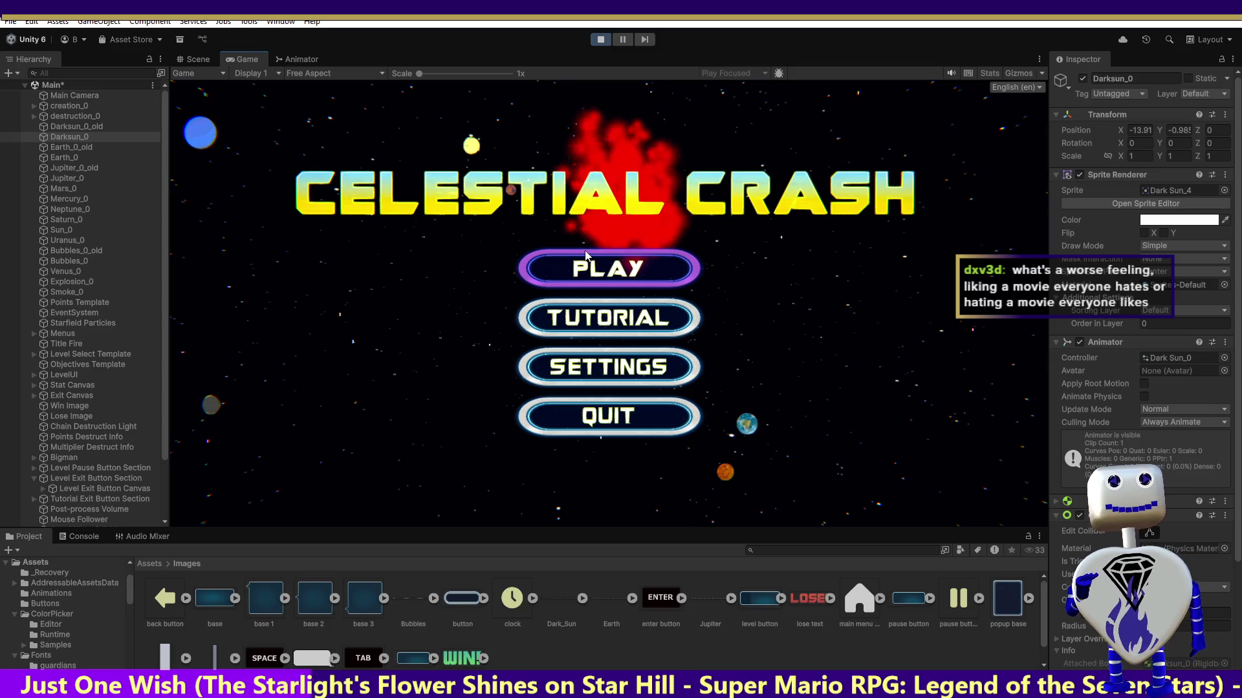
- Start the Skill Challenge level from the title menu
left_click(626, 260)
left_click(637, 350)
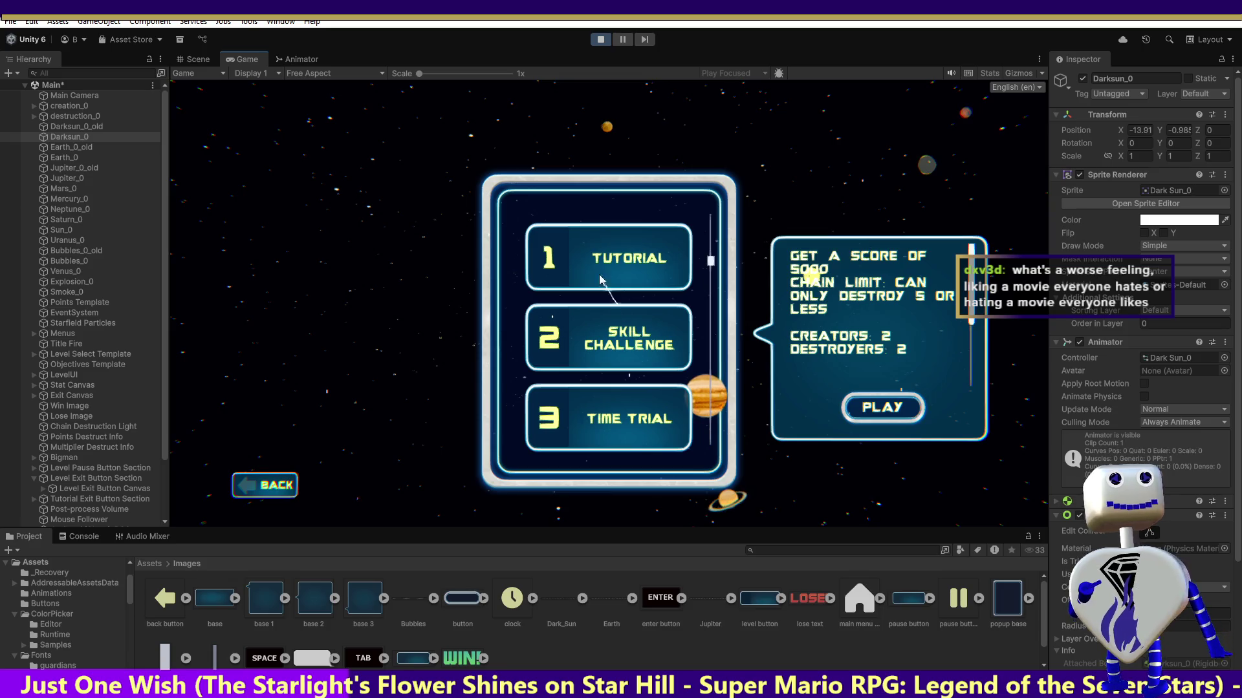
left_click(882, 407)
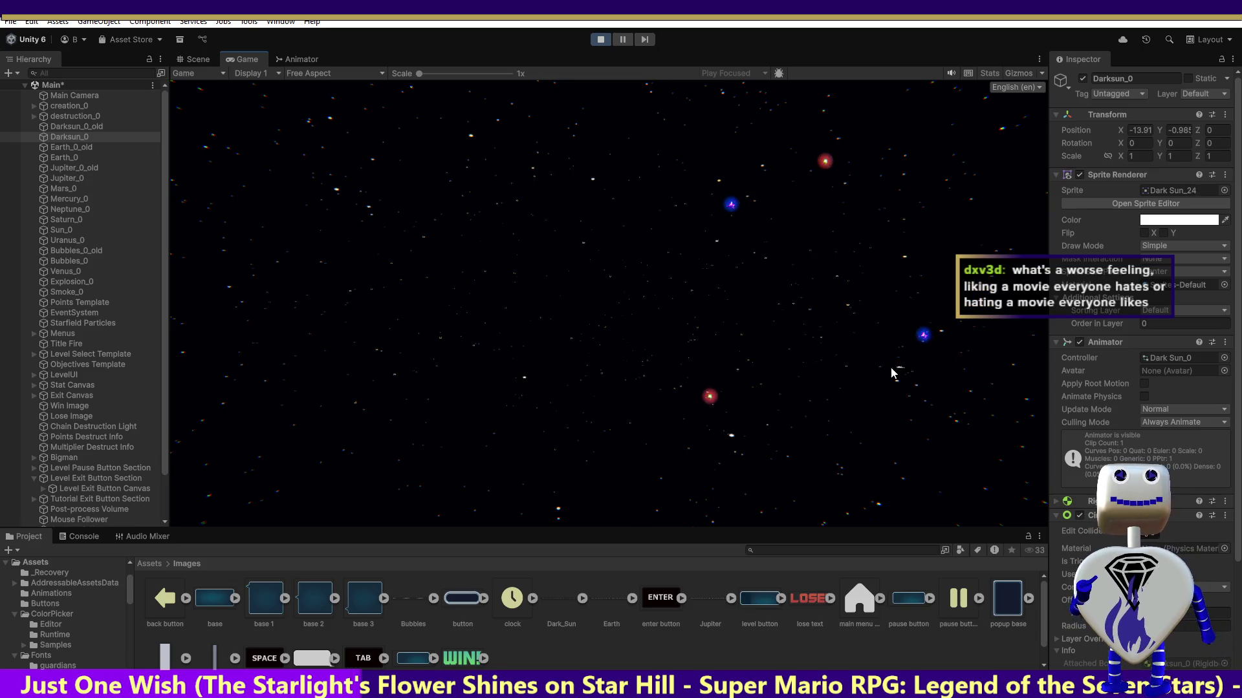
- Place several yellow suns plus blue, orange and reddish planets around the starfield
left_click(663, 276)
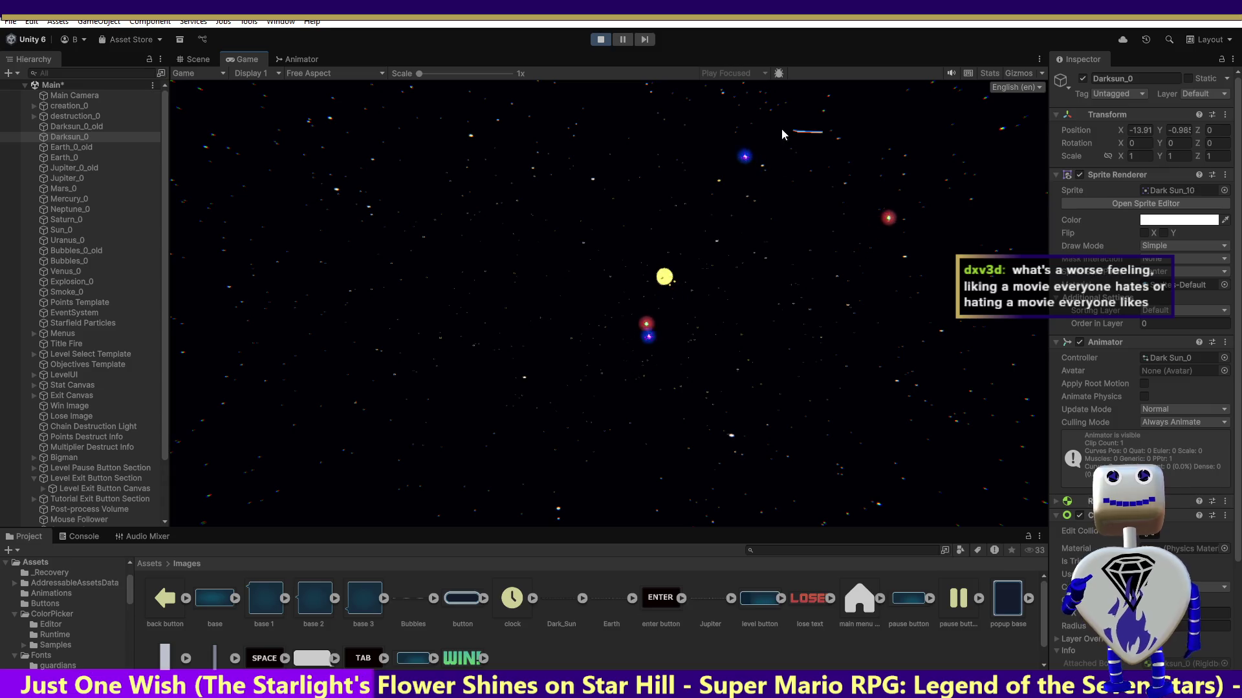
left_click(714, 226)
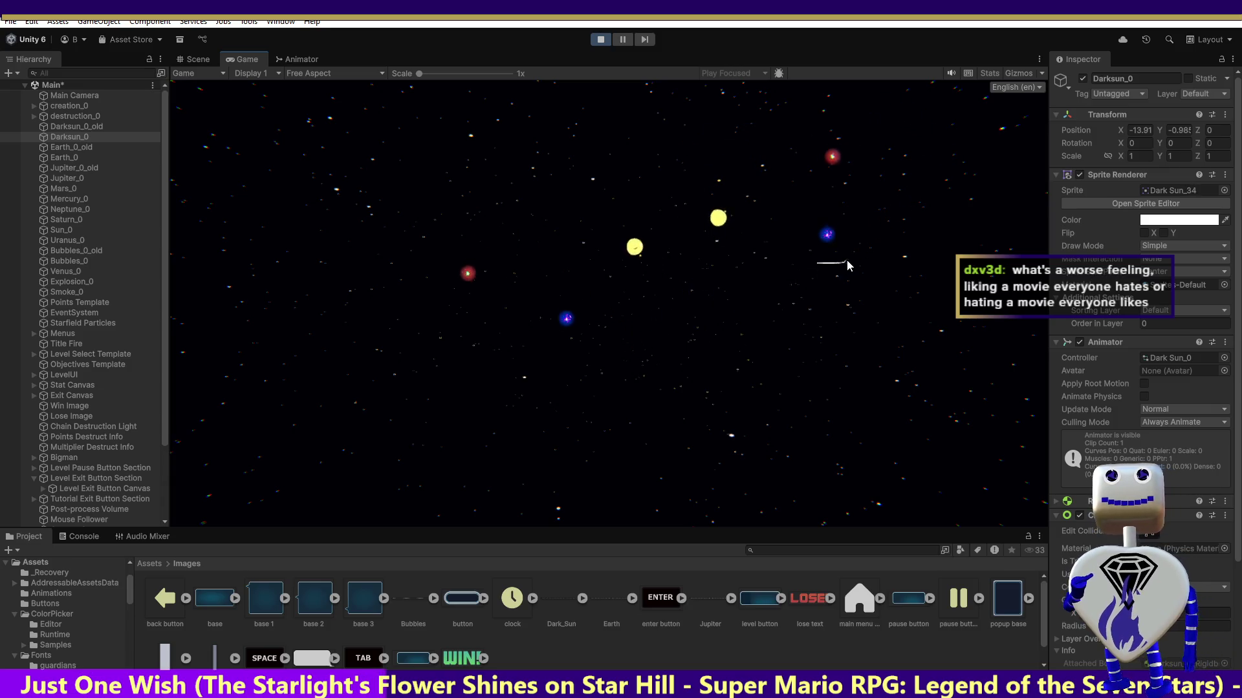
left_click(851, 208)
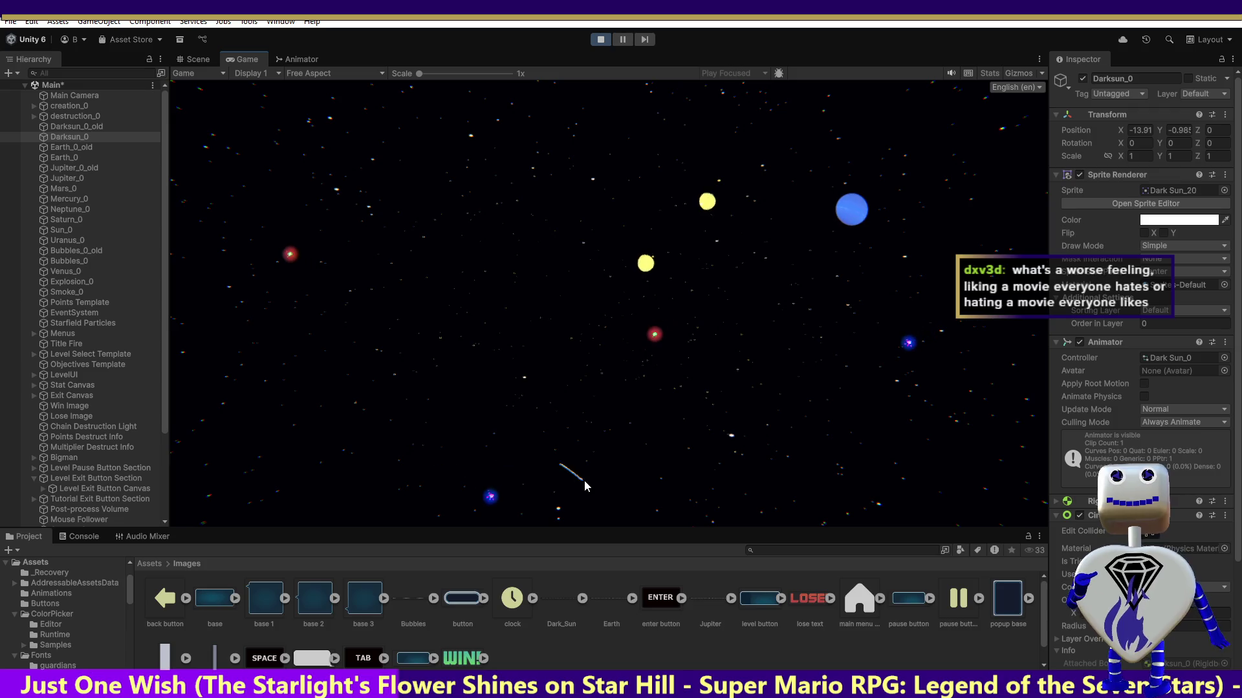
left_click(560, 471)
left_click(743, 385)
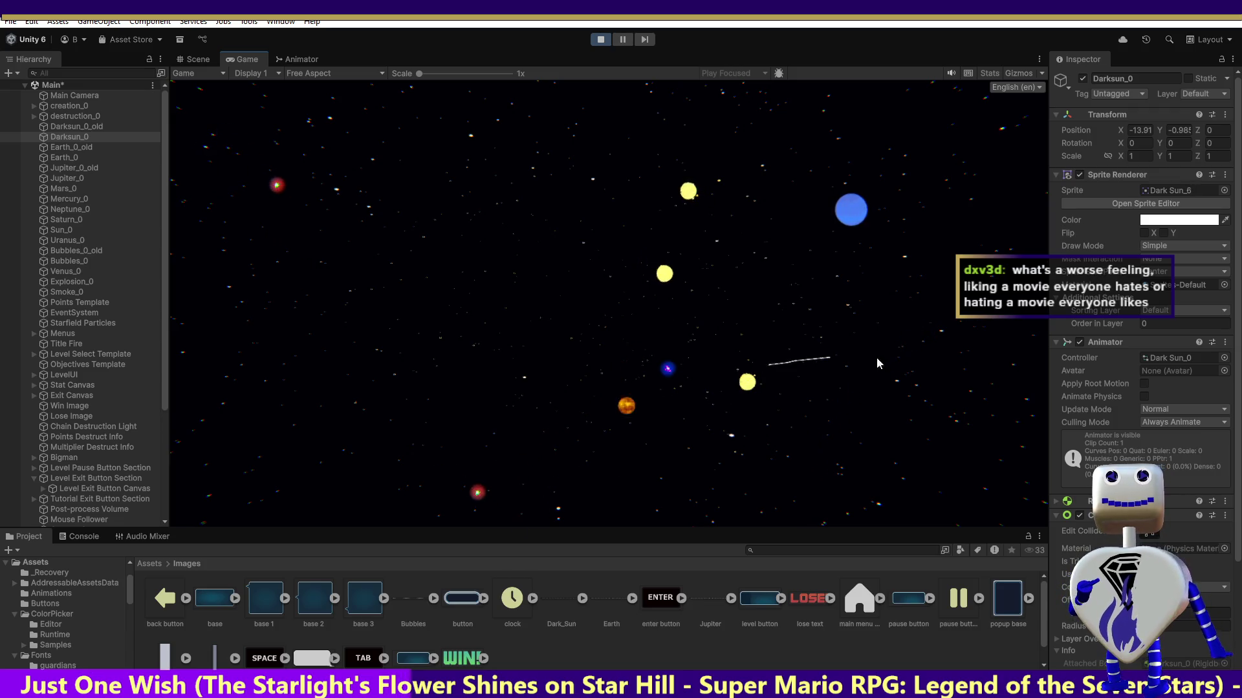
left_click(761, 273)
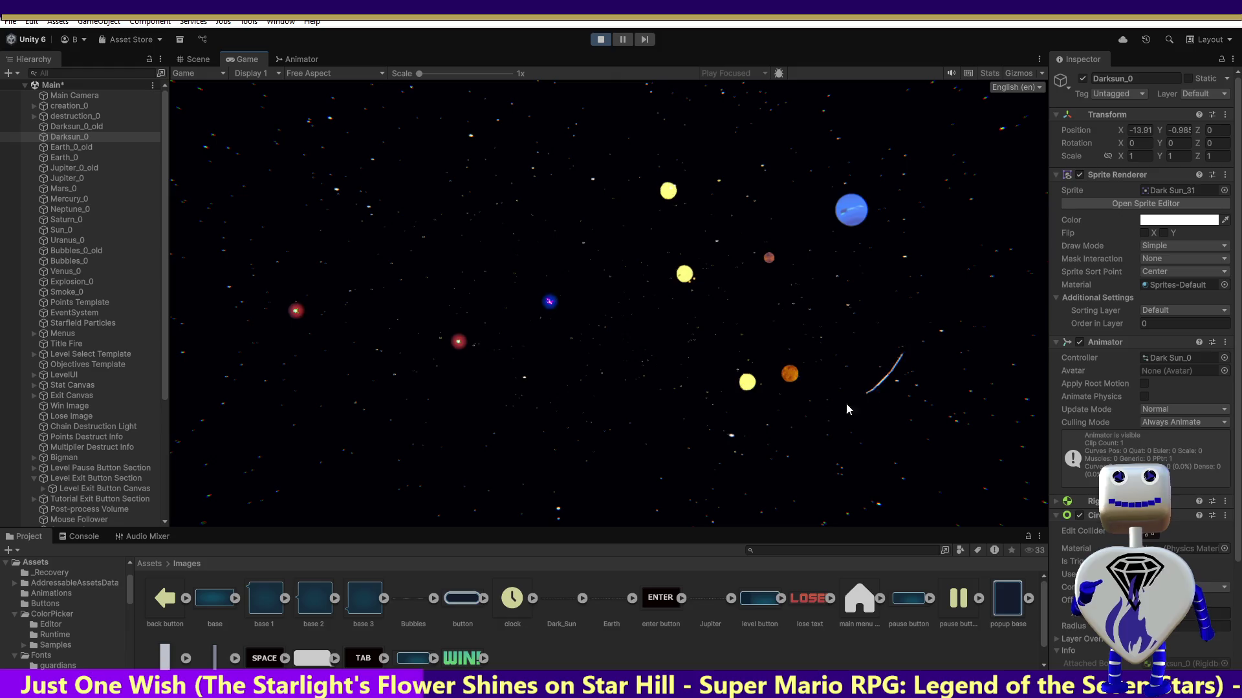
left_click(505, 346)
left_click(415, 252)
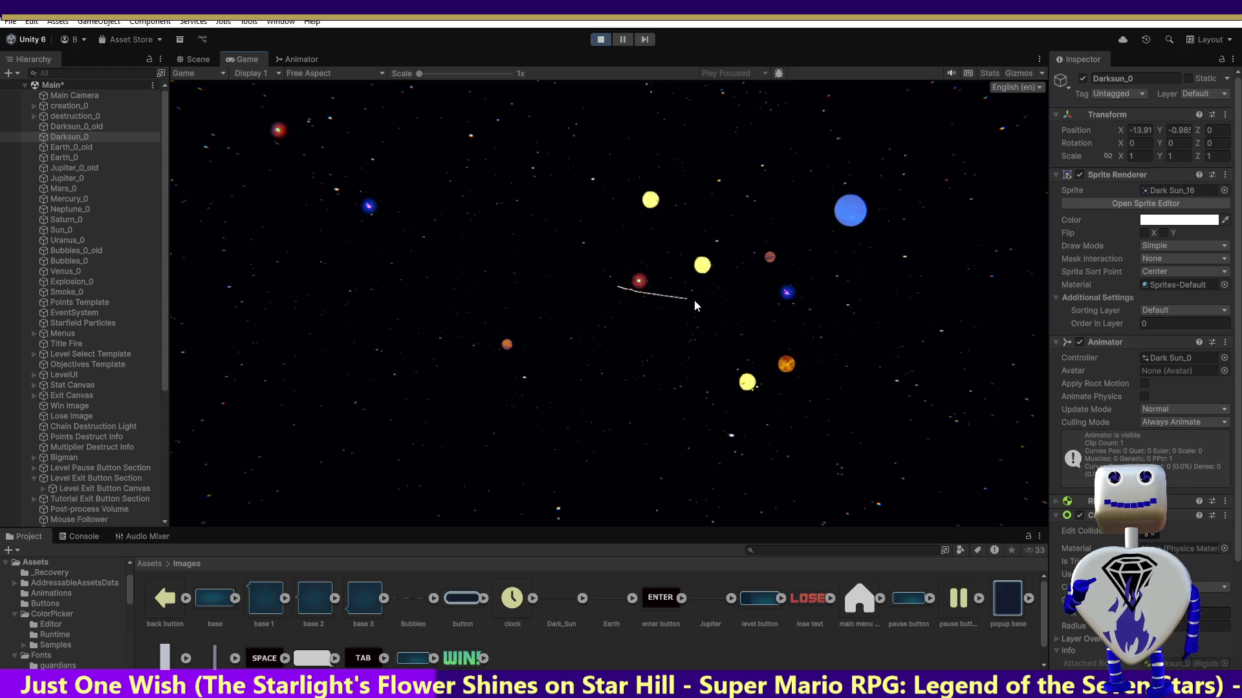
left_click(611, 453)
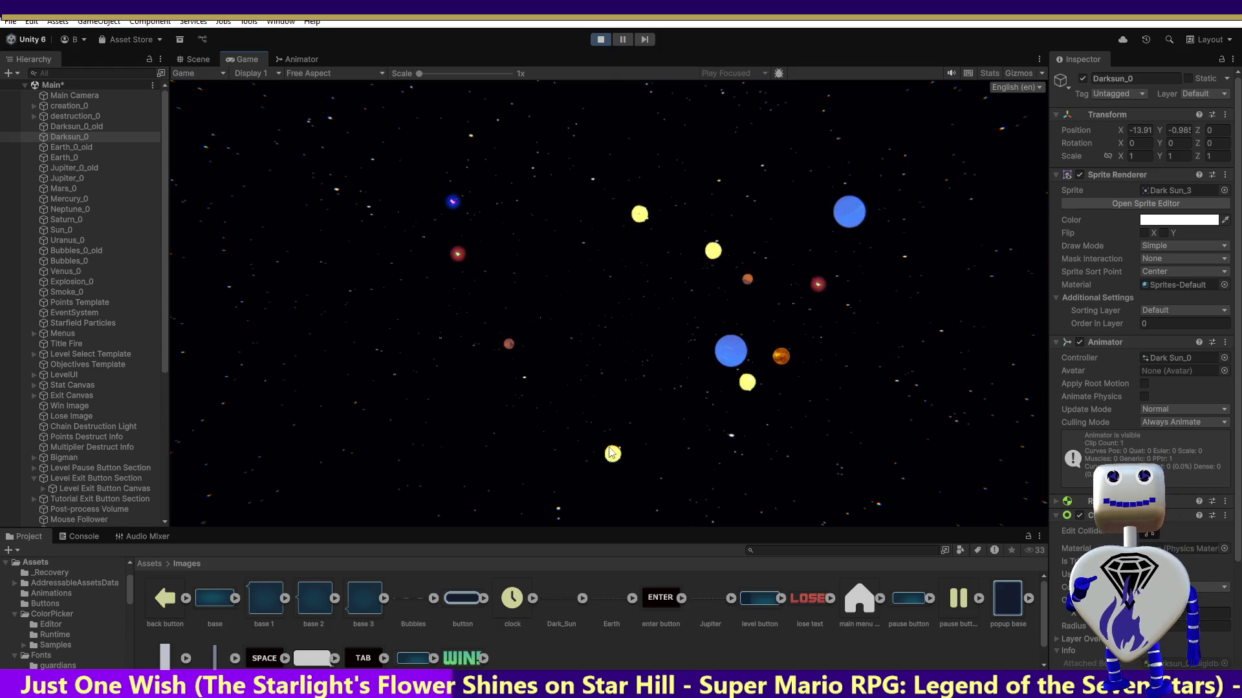
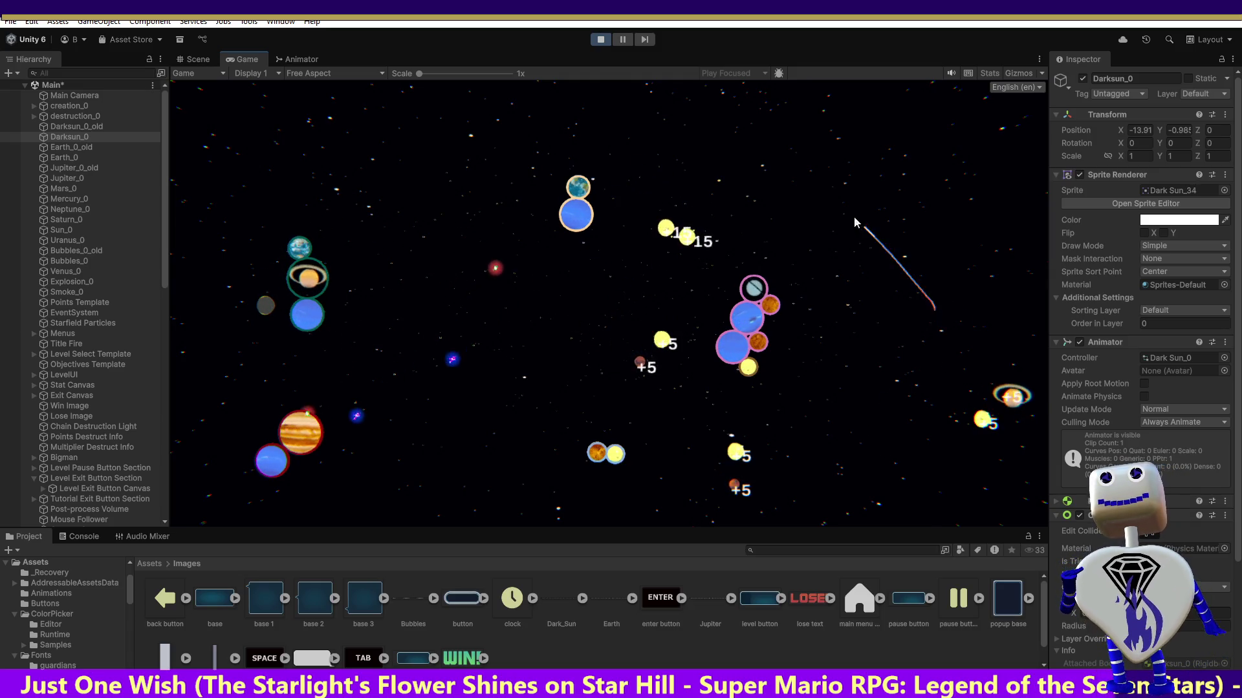
- Exit Play mode in Unity to end the Celestial Crash test run
left_click(600, 39)
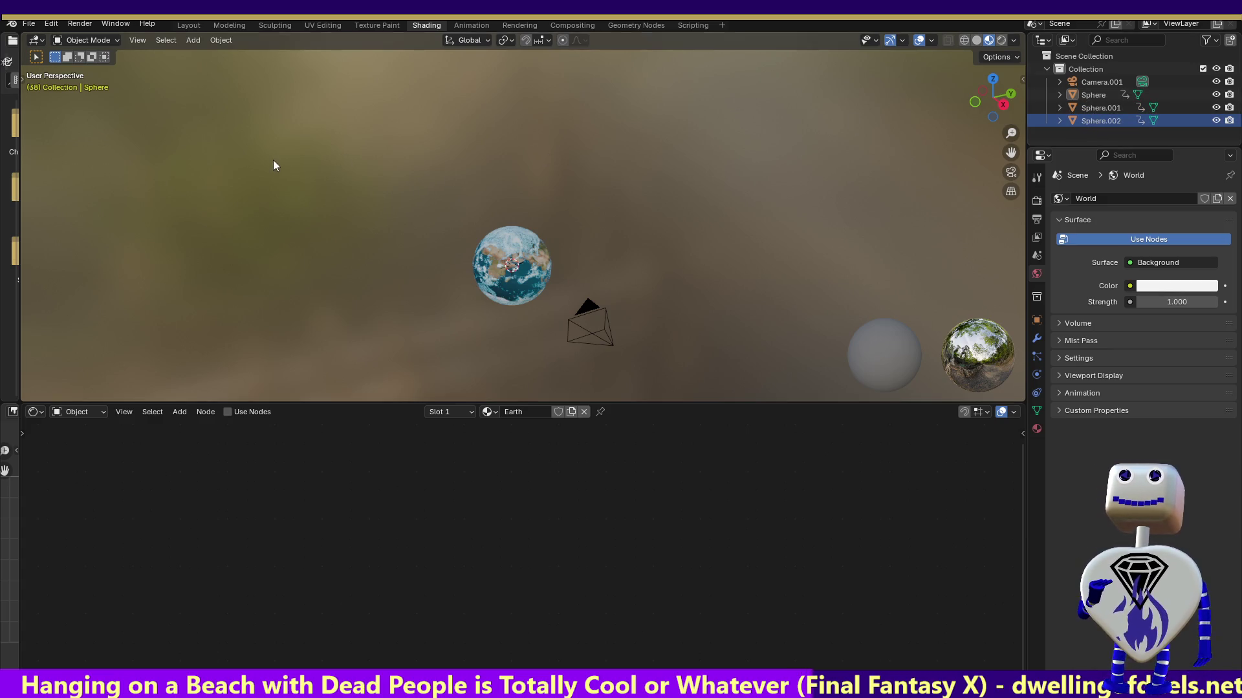
- Render a still of the Earth scene, close the result, and go to the Modeling workspace
left_click(78, 24)
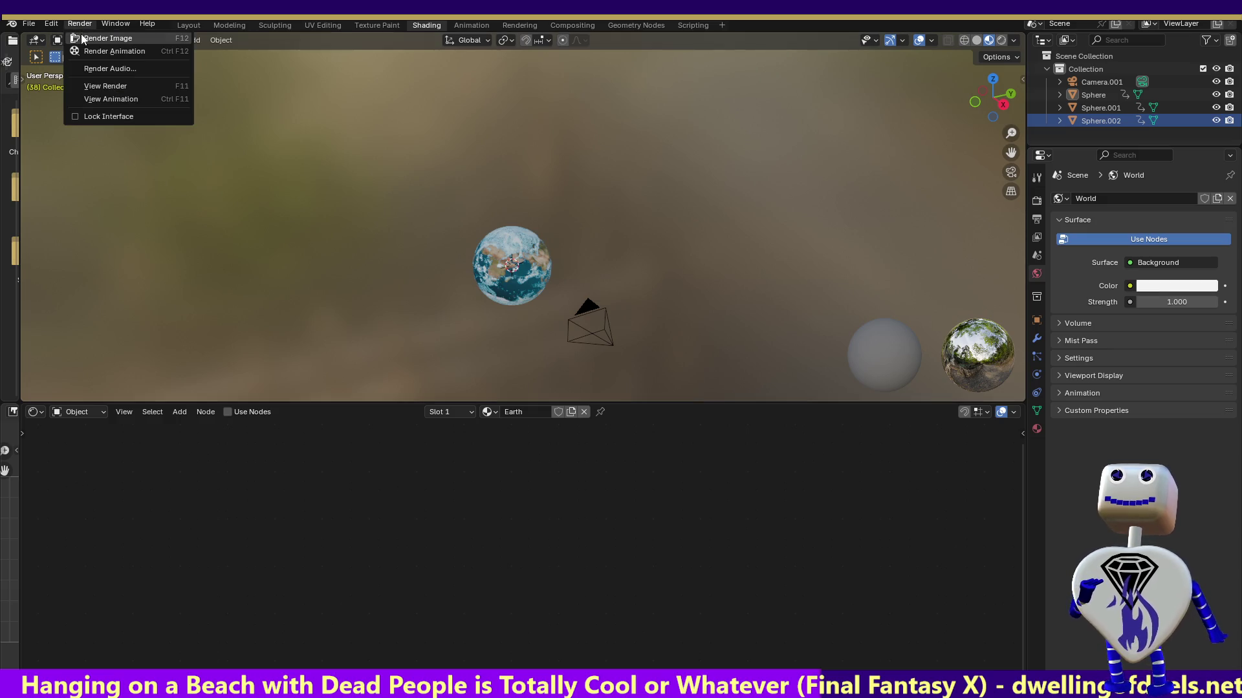
left_click(80, 33)
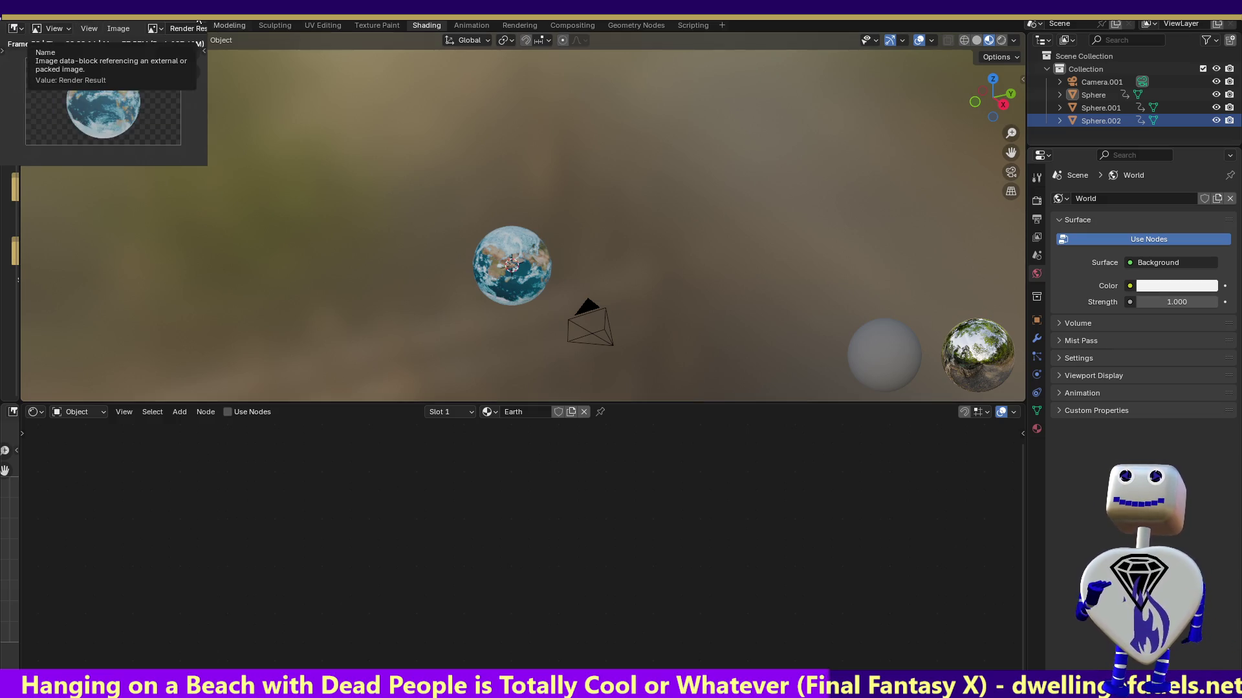
key("Escape")
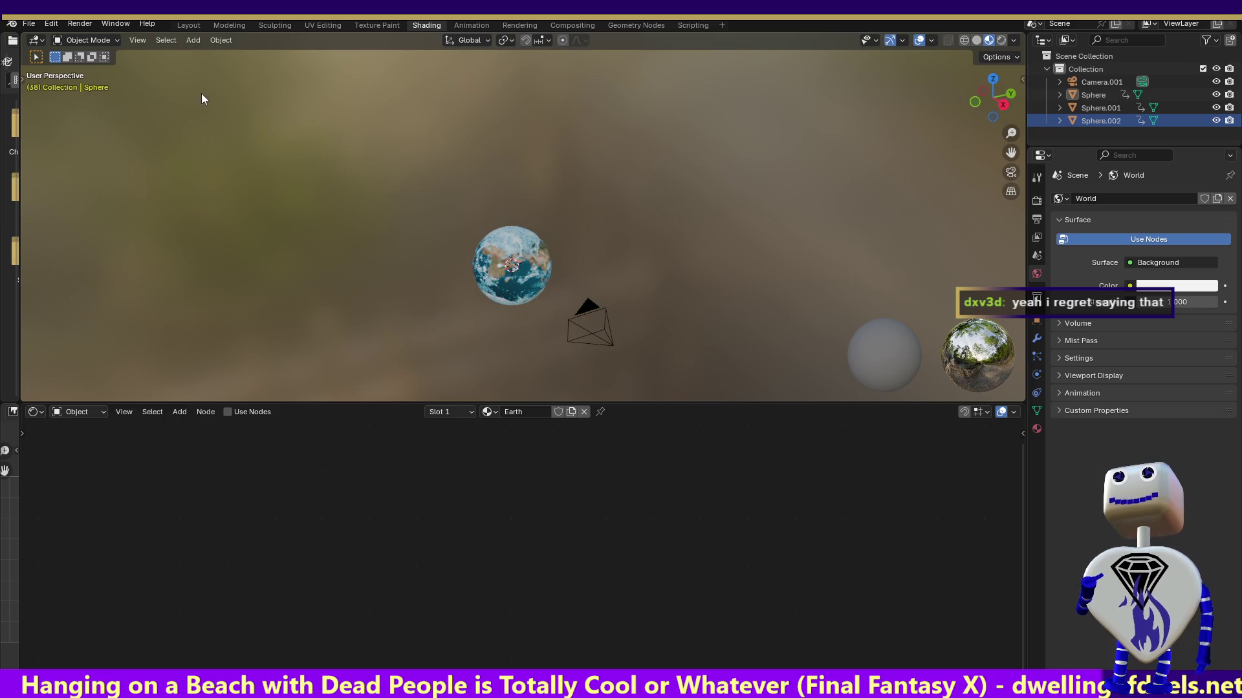
left_click(223, 25)
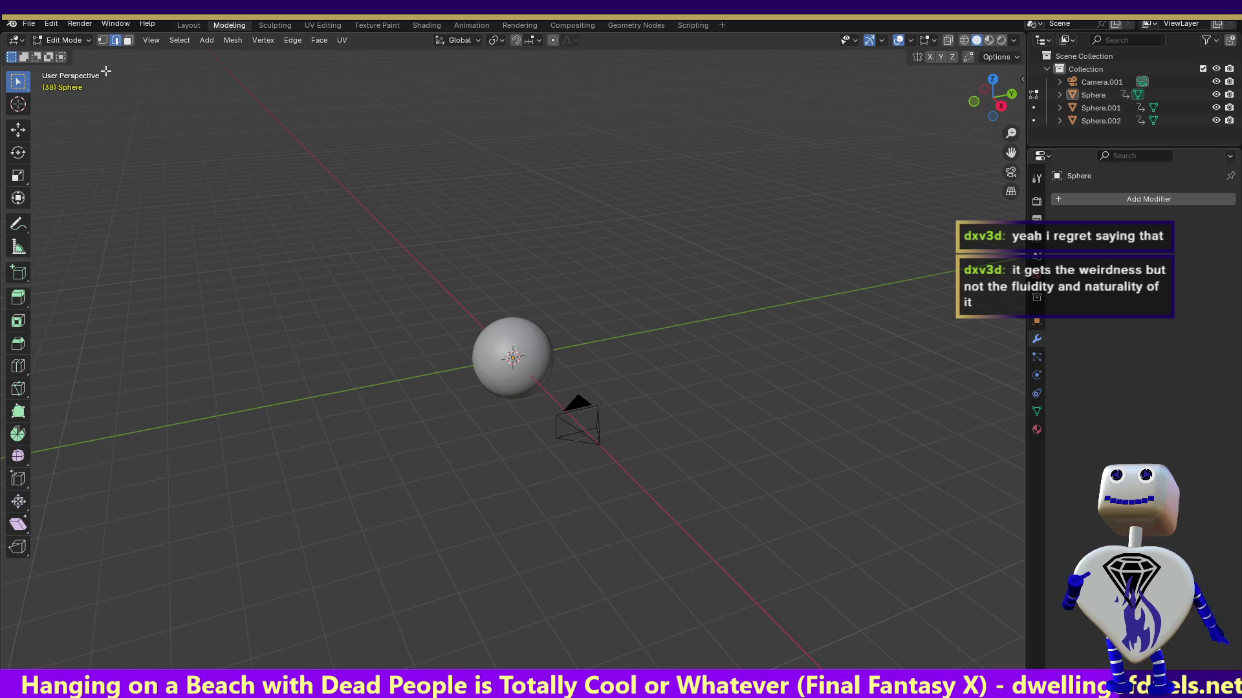
- Return the sphere from Edit Mode to Object Mode
left_click(205, 40)
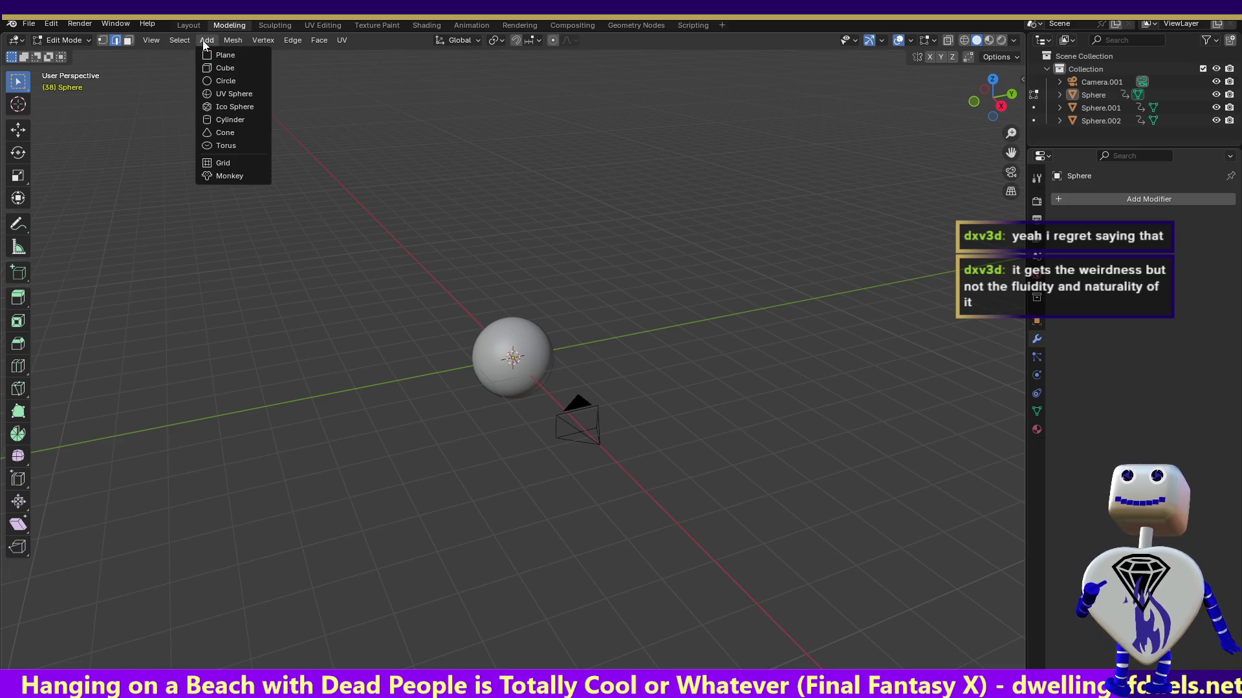
left_click(78, 40)
left_click(77, 51)
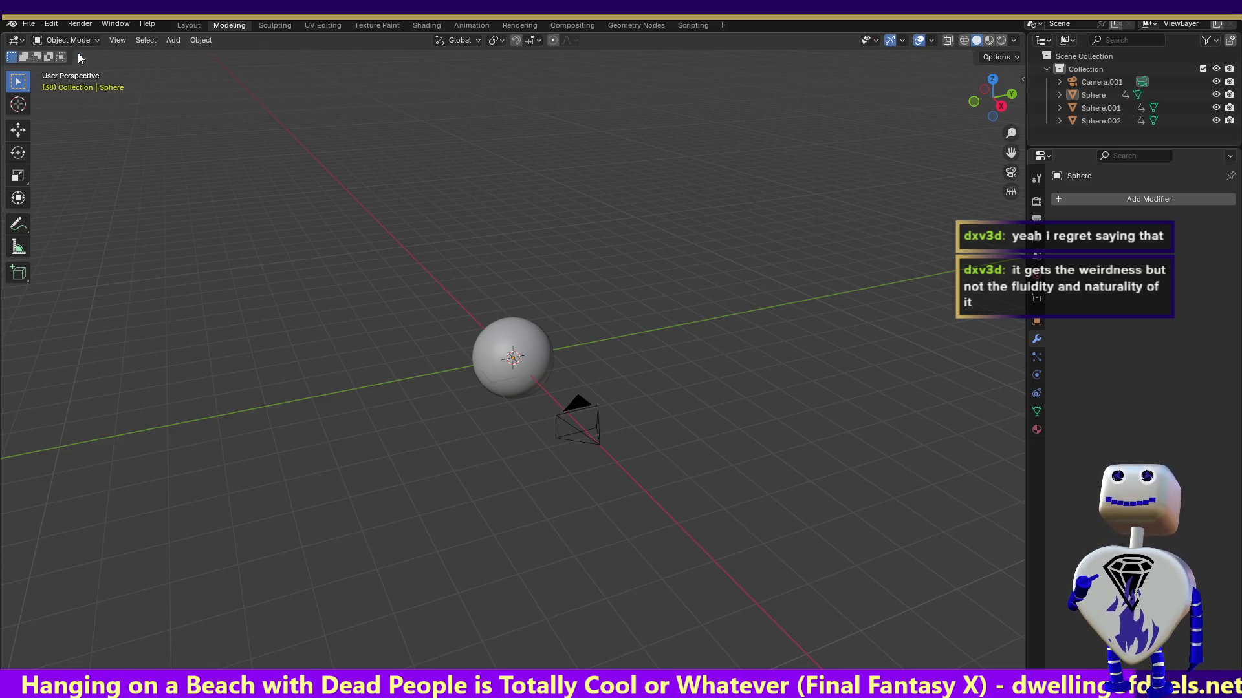
left_click(174, 42)
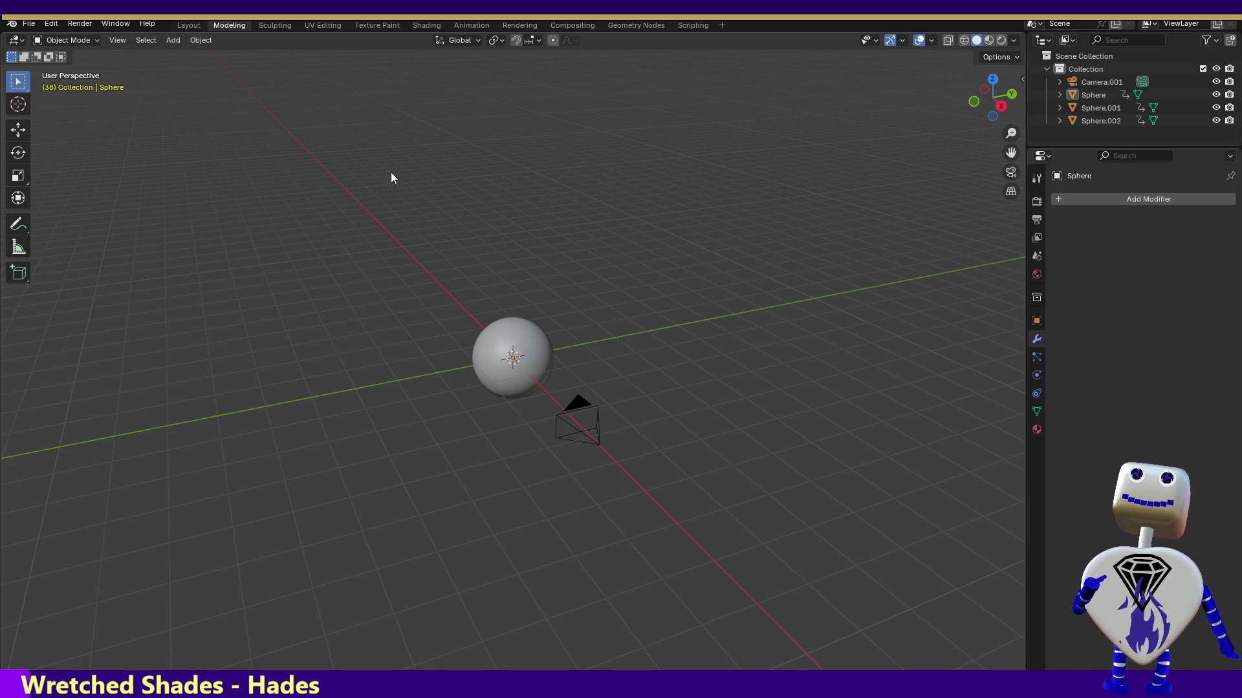
- Look through the UV Editing and Texture Paint workspaces, then go back to Modeling
left_click(313, 25)
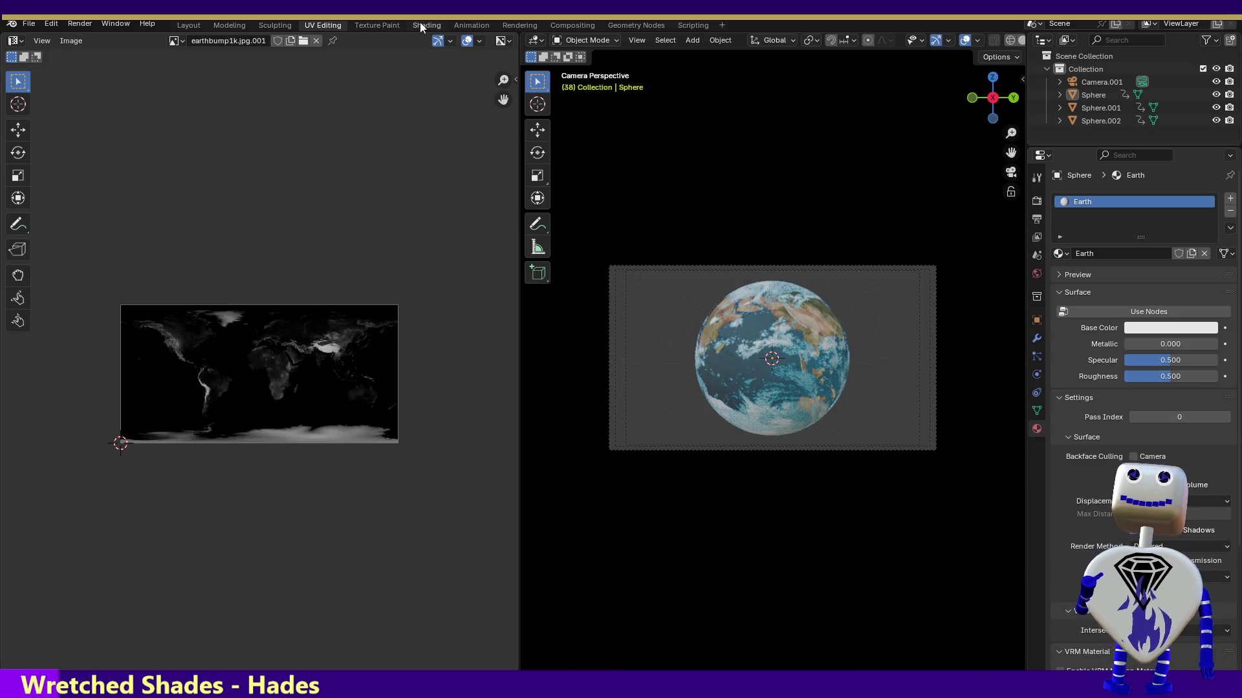
left_click(386, 24)
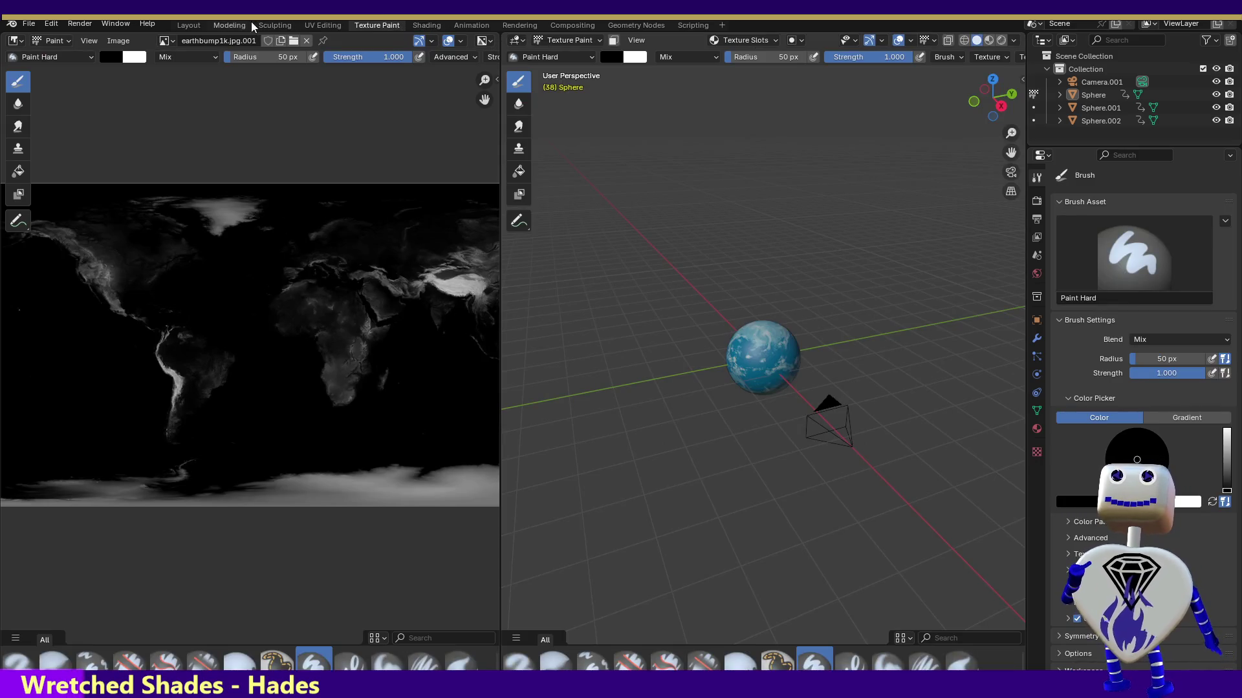
left_click(234, 24)
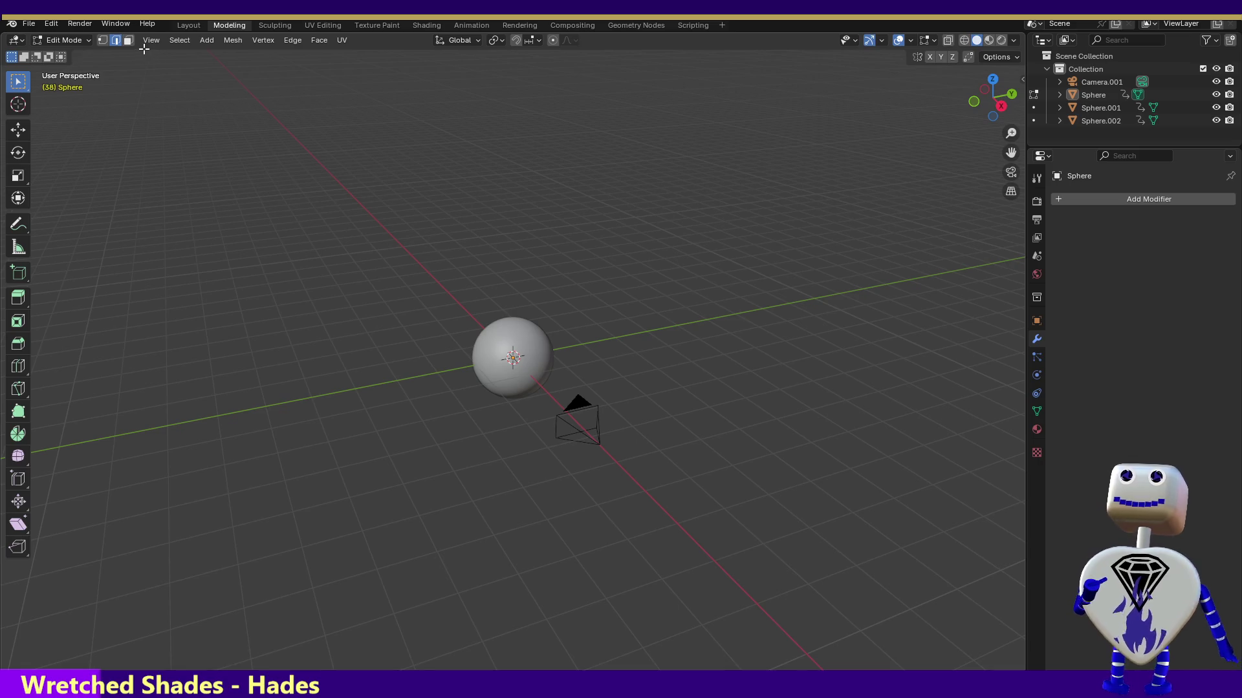
left_click(81, 41)
- In Object Mode, add a Sun light to the scene at the sphere
left_click(87, 60)
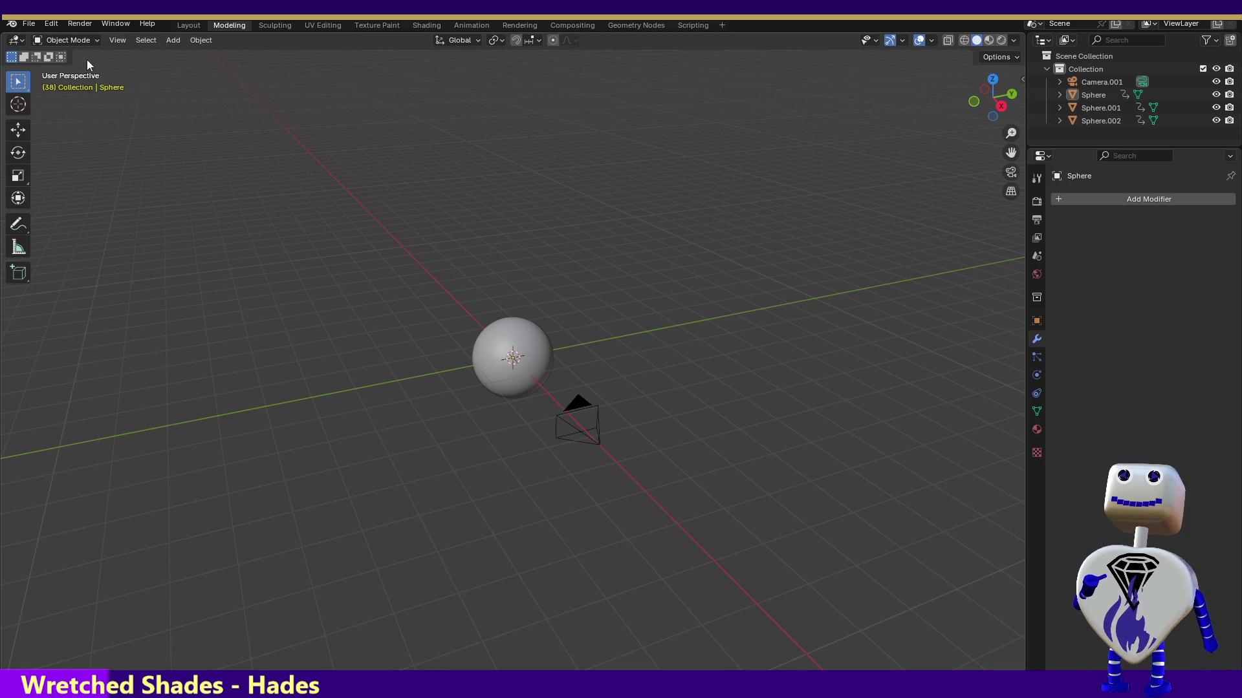
left_click(172, 40)
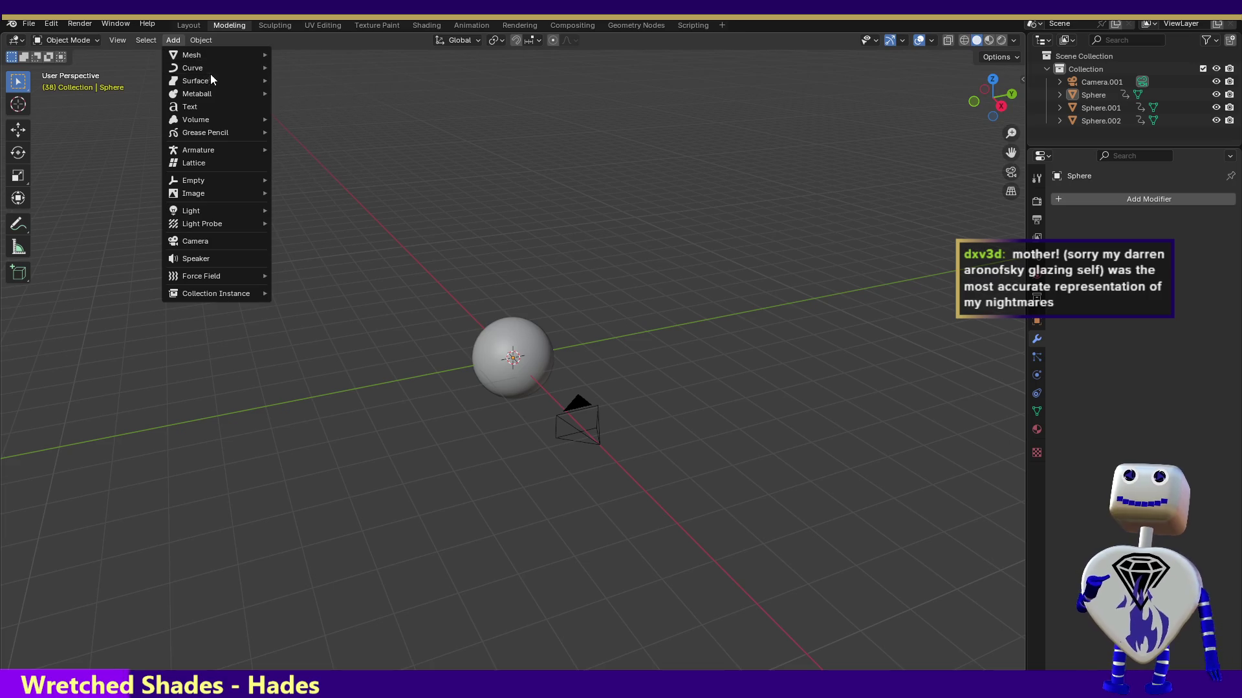
mouse_move(218, 210)
left_click(294, 225)
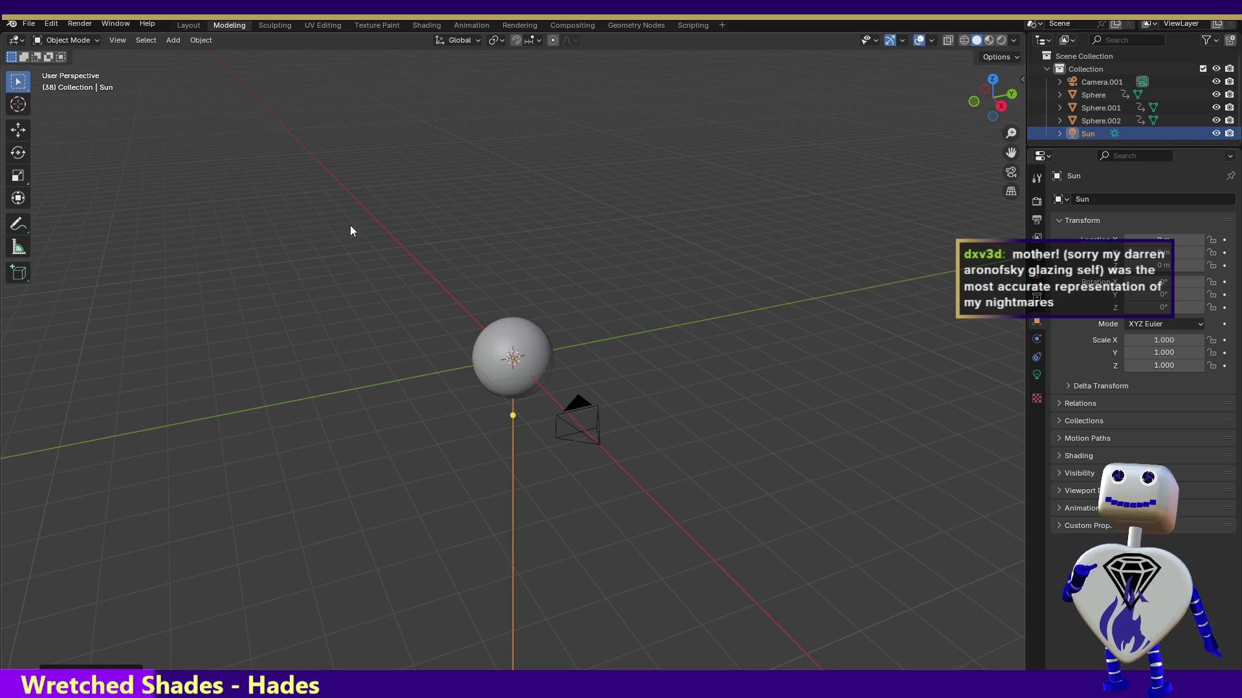
left_click(22, 134)
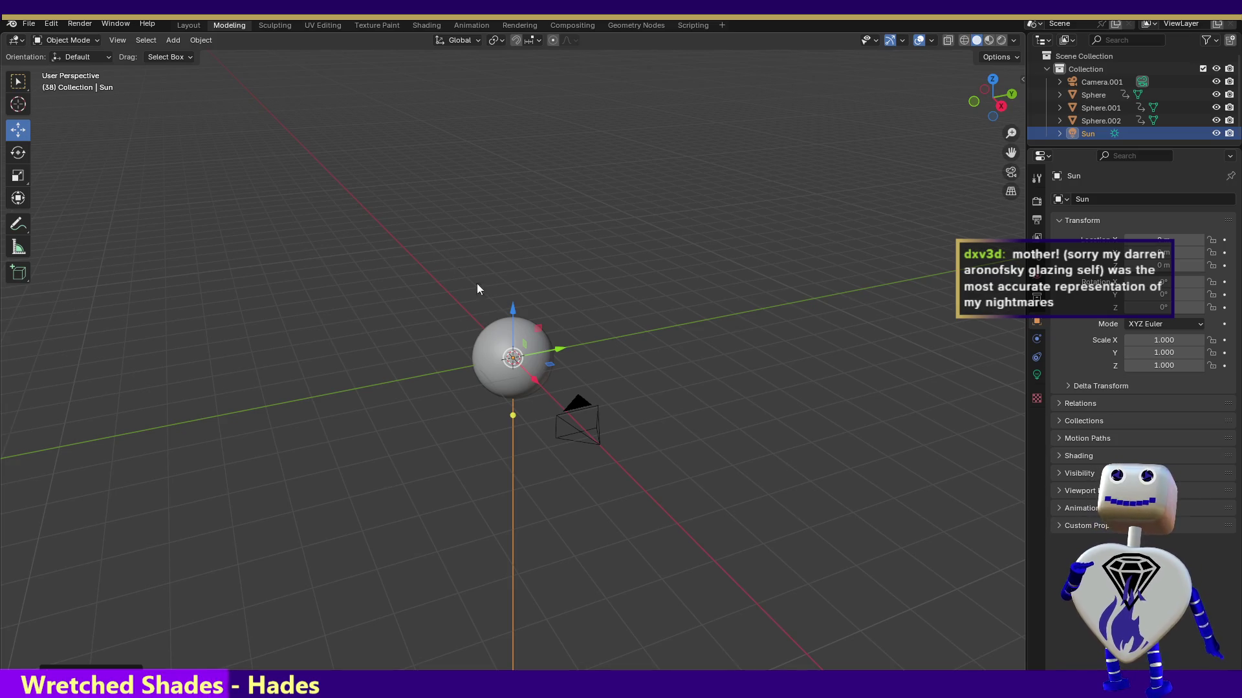
- Lift the Sun light above the sphere and point its direction down at it
mouse_move(515, 360)
left_mouse_down()
mouse_move(532, 315)
mouse_move(594, 251)
left_mouse_up()
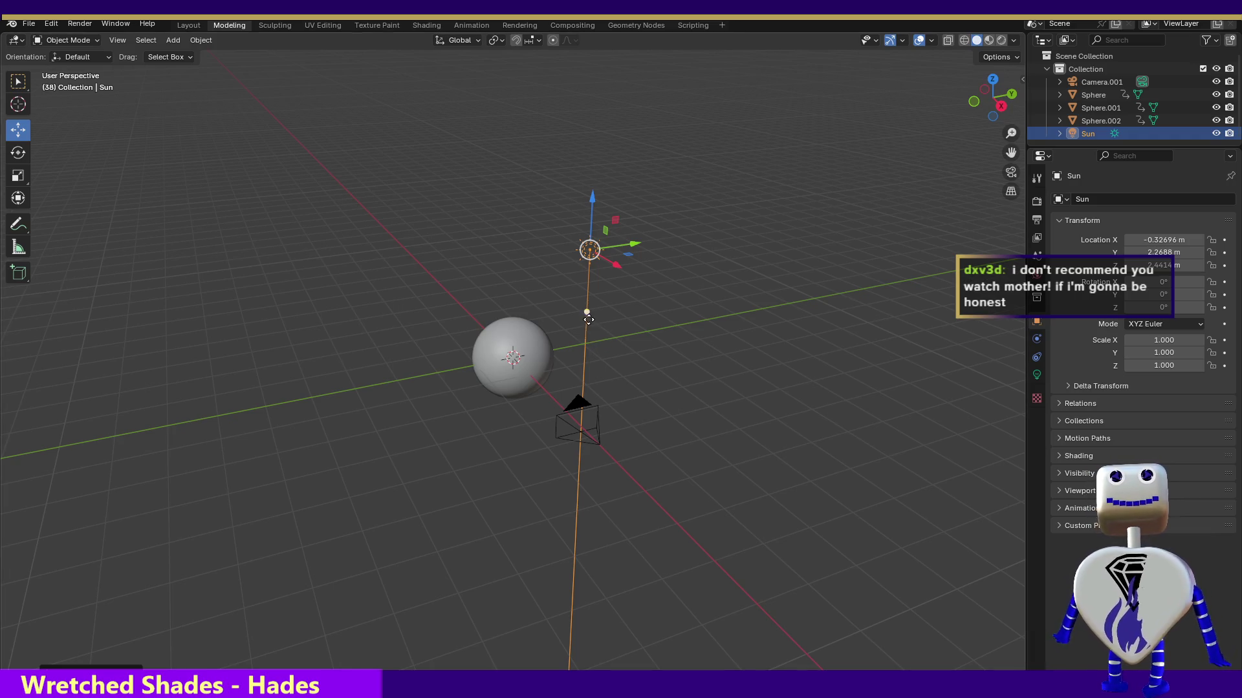
left_click_drag(587, 315, 534, 328)
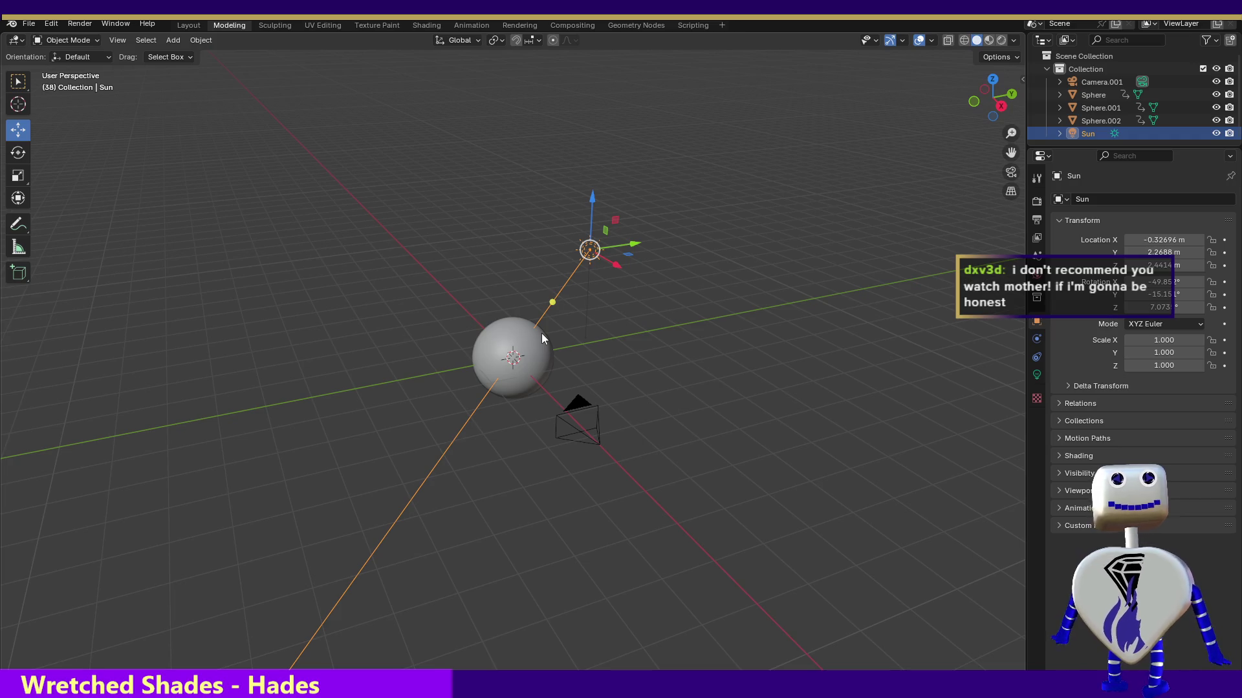
- Tilt and re-aim the Sun light through the sphere from side and top views
left_click(983, 83)
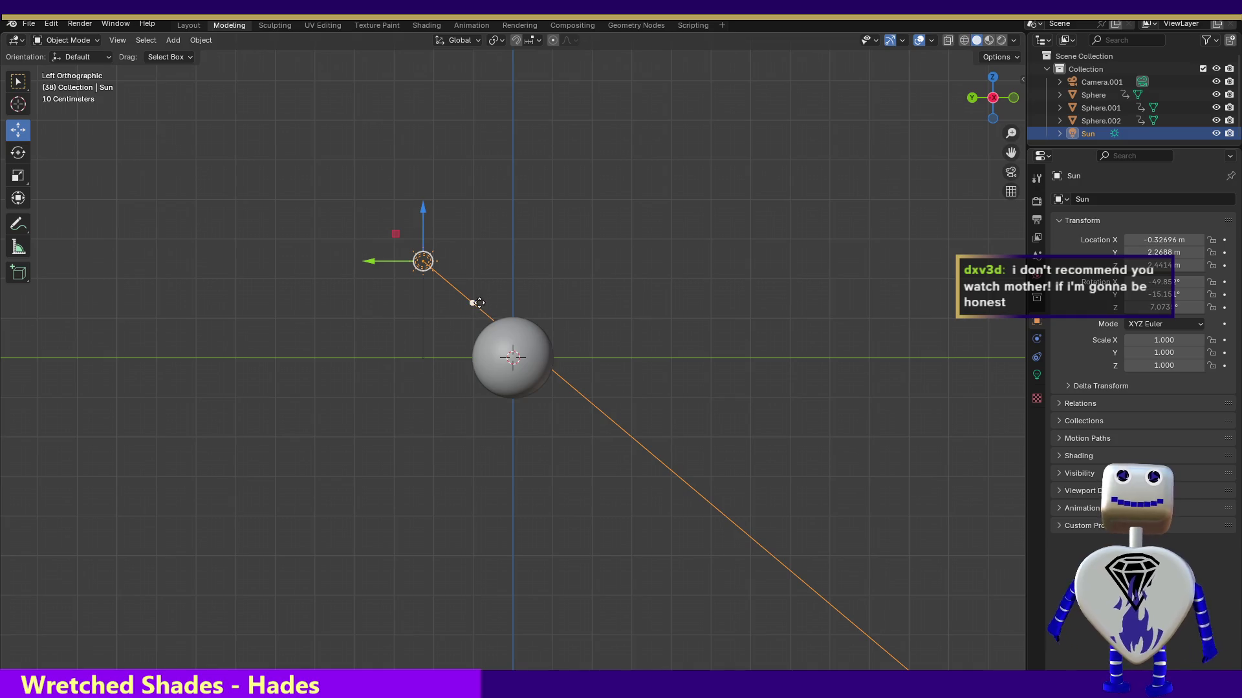
left_click_drag(479, 303, 467, 308)
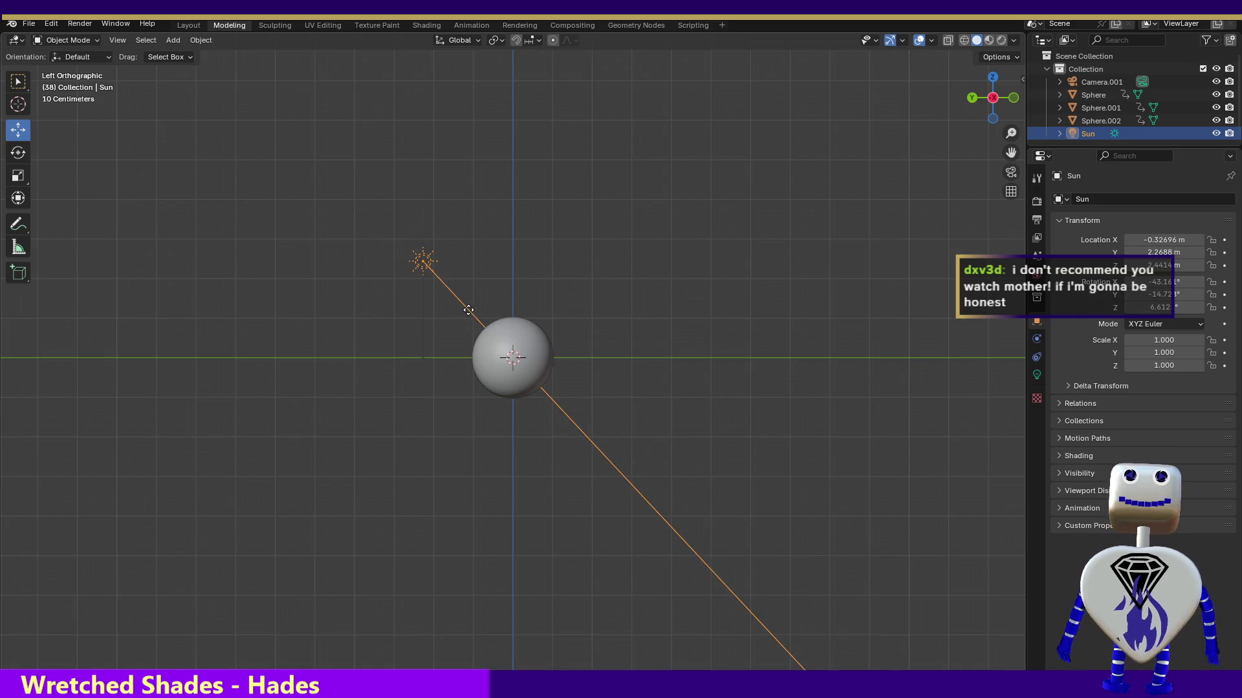
left_click(986, 78)
mouse_move(522, 309)
left_mouse_down()
mouse_move(503, 314)
mouse_move(518, 262)
mouse_move(511, 300)
left_mouse_up()
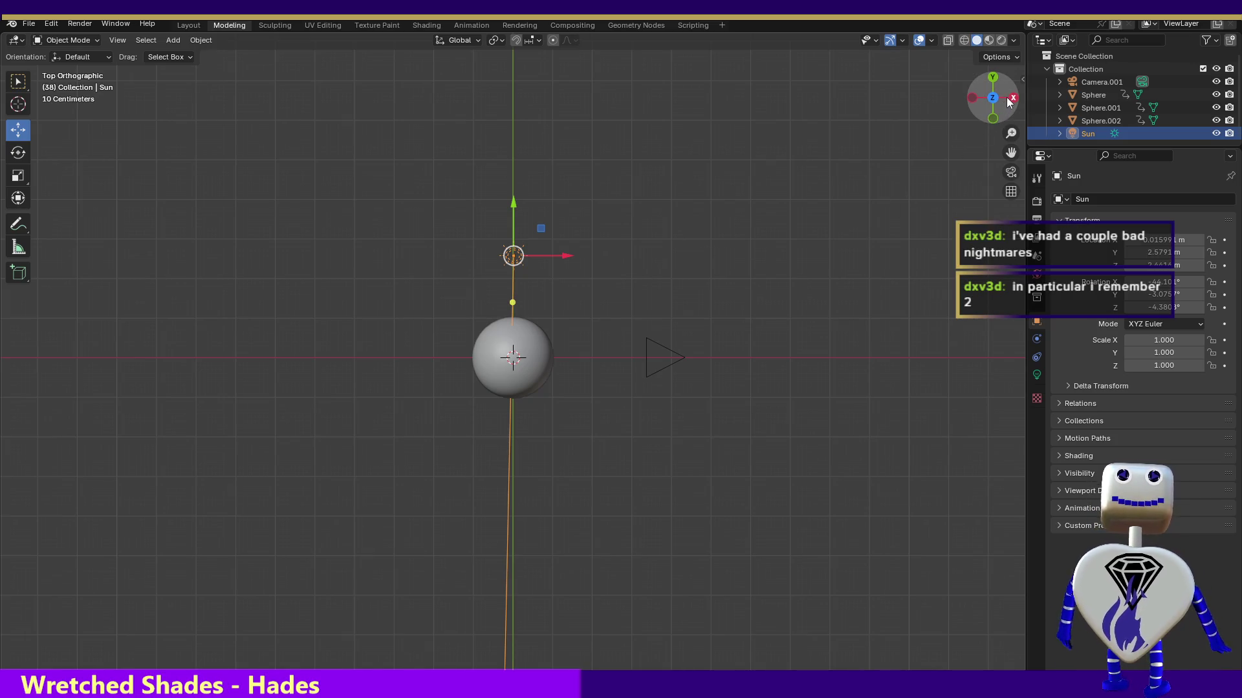
- Move the Sun lamp up, left and closer on Y, aiming its light steeply downward
left_click(1012, 98)
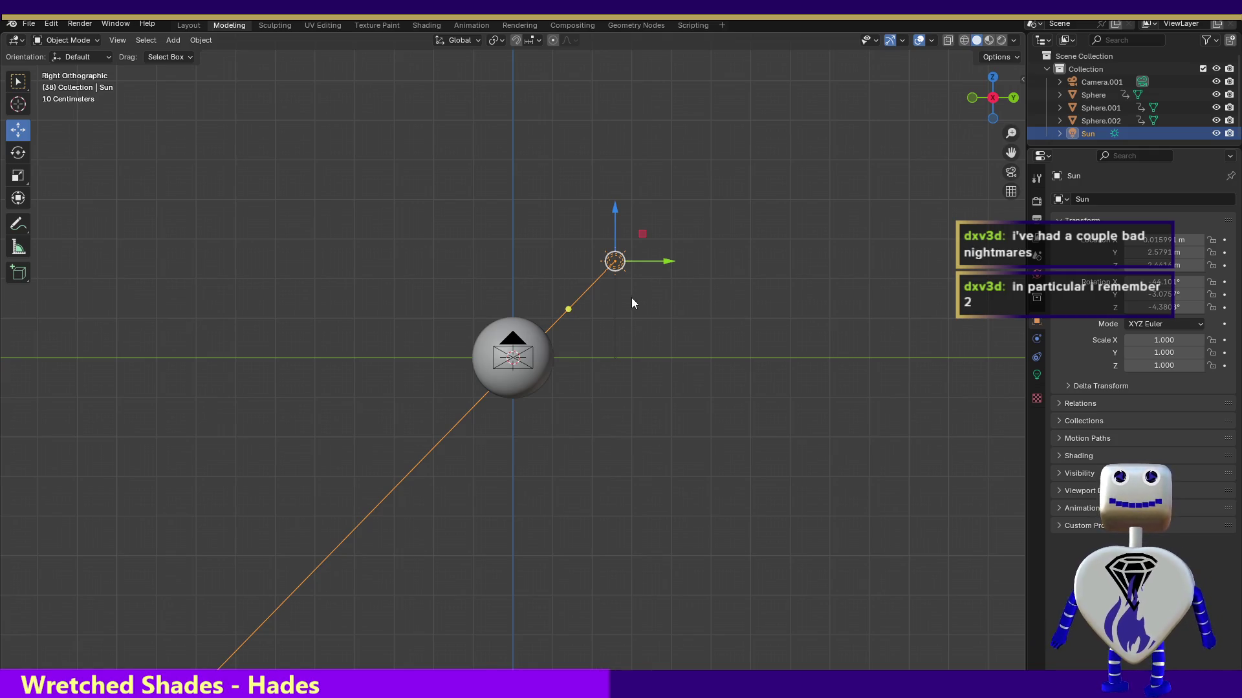
left_click_drag(610, 262, 537, 244)
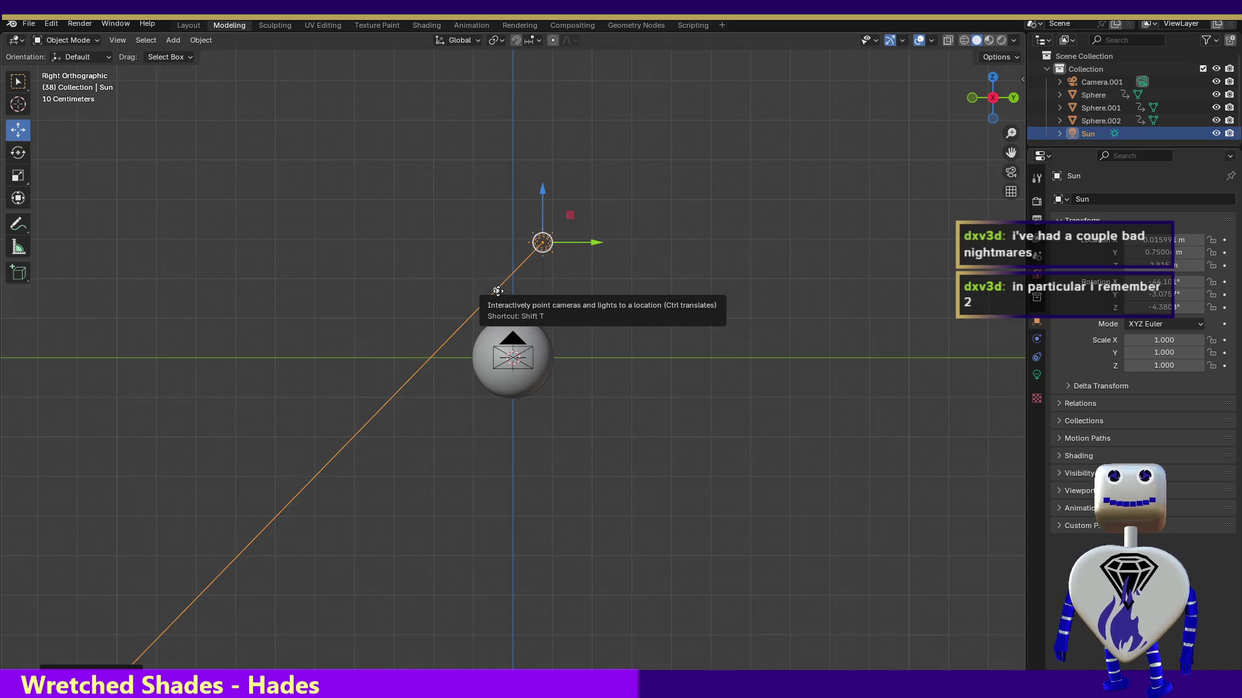
left_click_drag(496, 290, 542, 309)
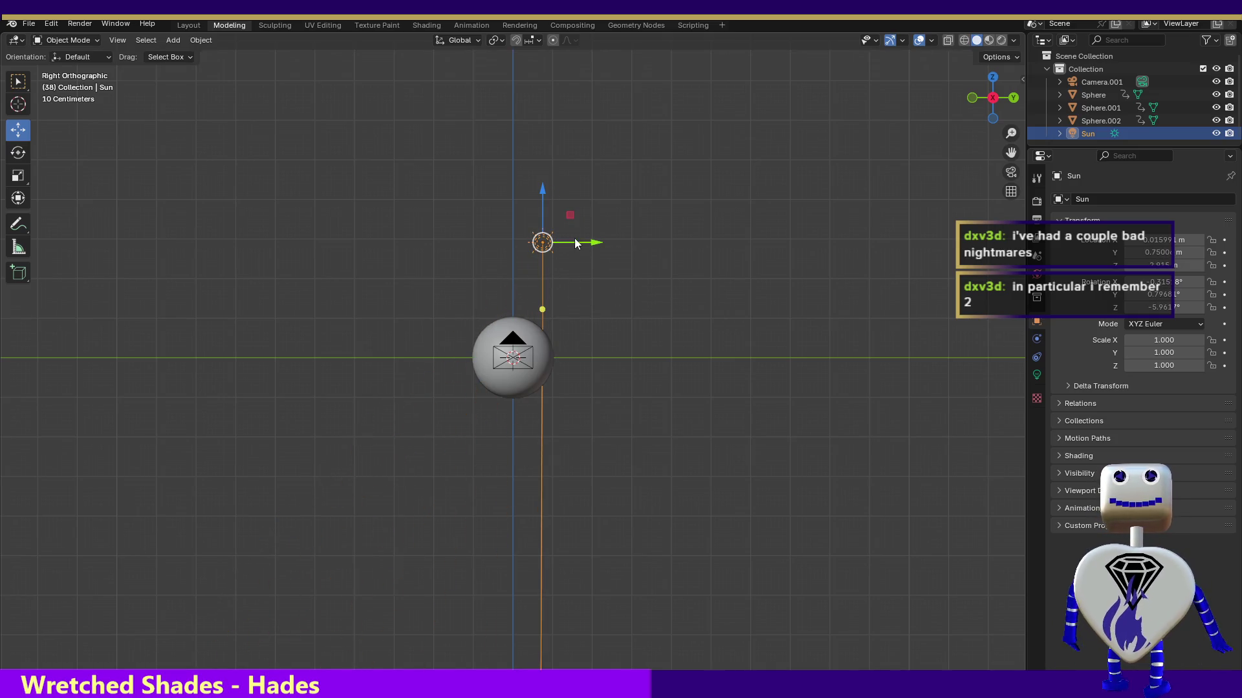
left_click_drag(591, 245, 558, 248)
left_click(991, 78)
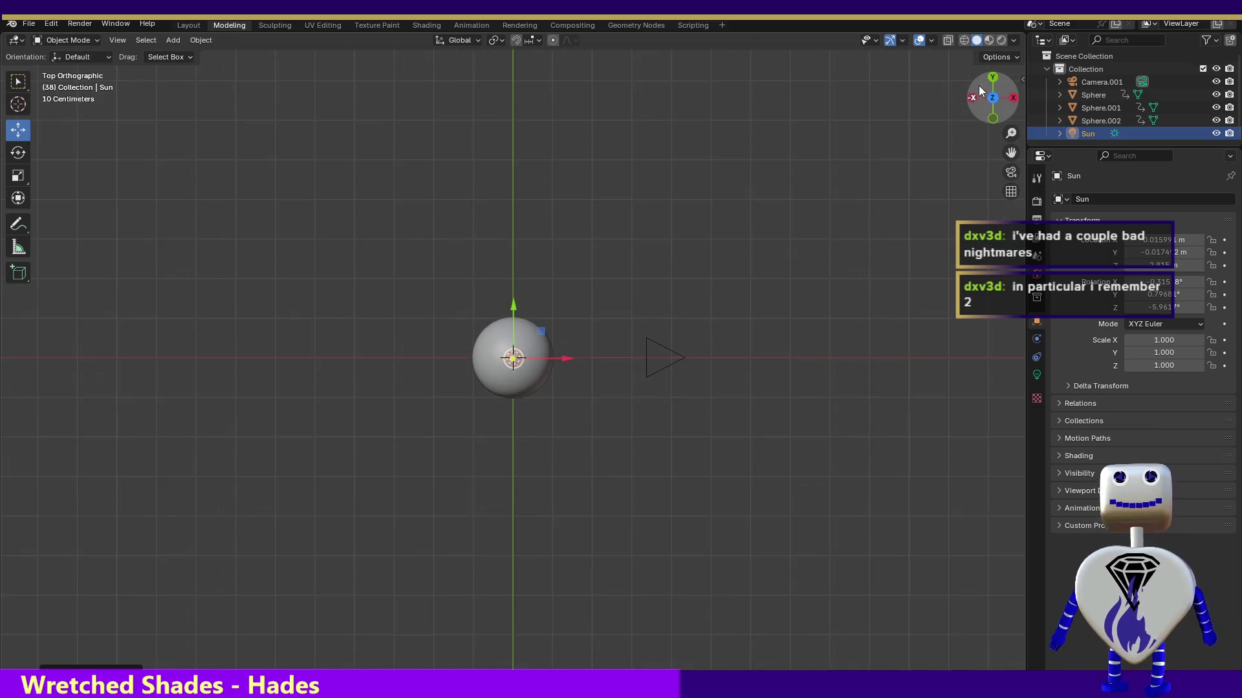
left_click(67, 22)
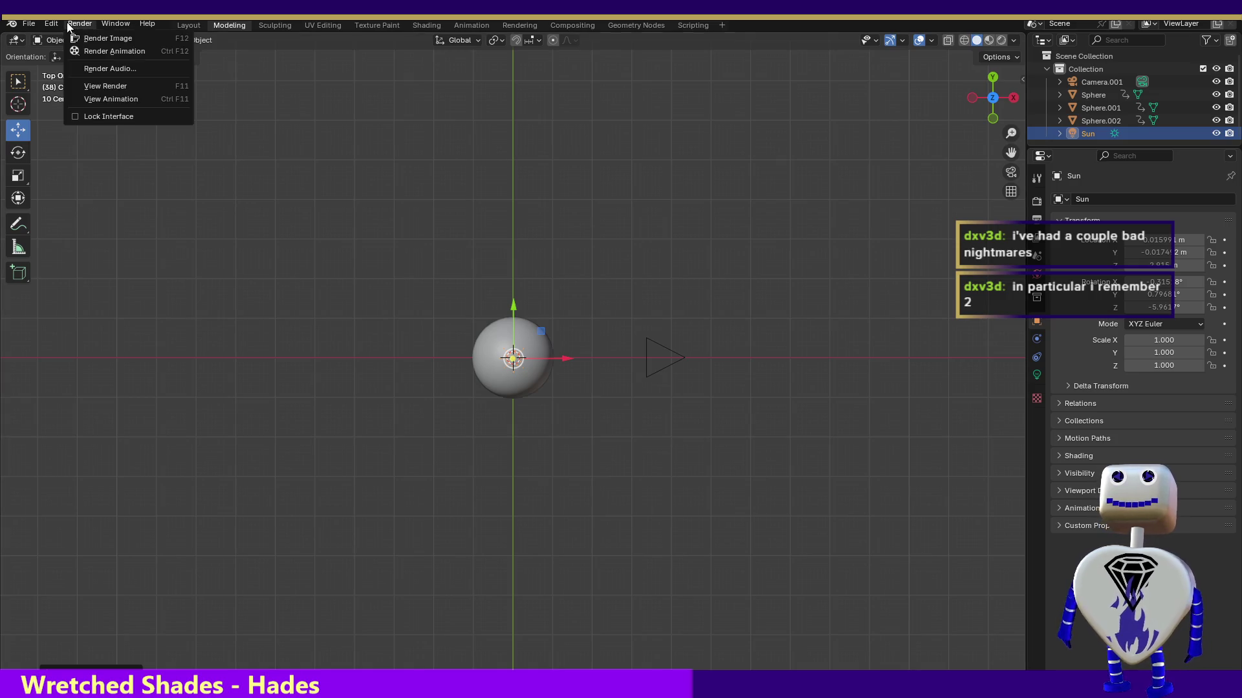
- Render a test image of the lit Earth, then slide the Sun about 2.1 m along X
left_click(75, 35)
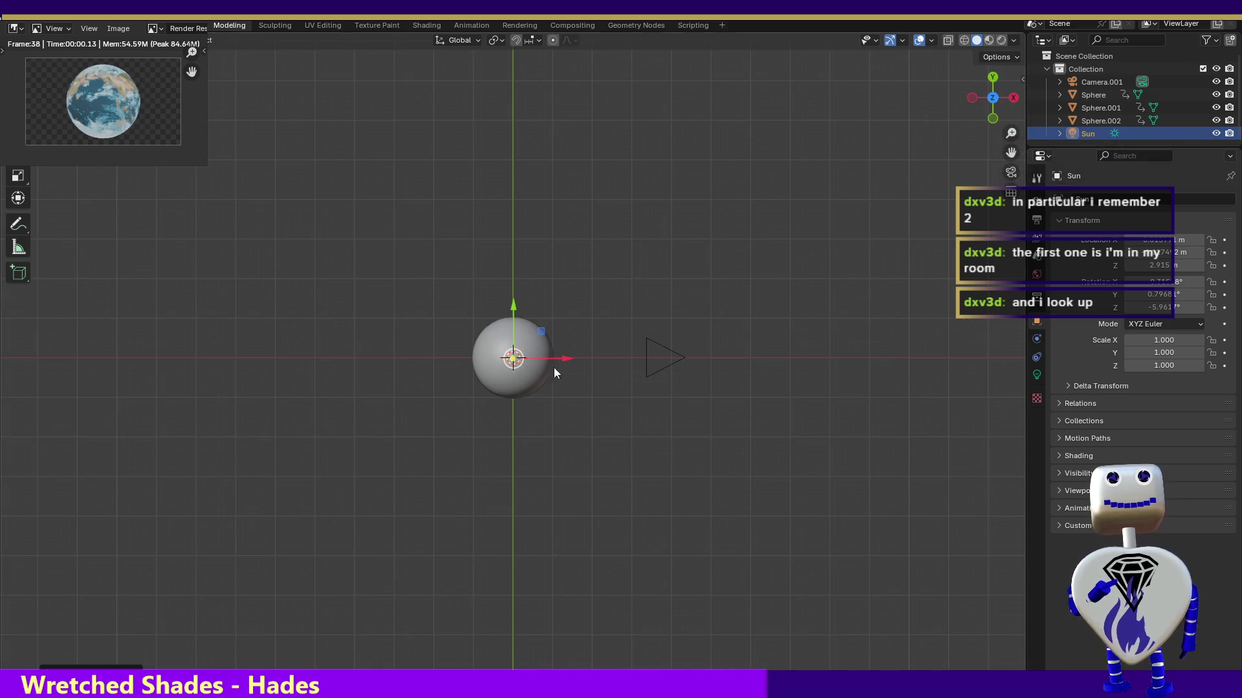
left_click_drag(564, 357, 653, 365)
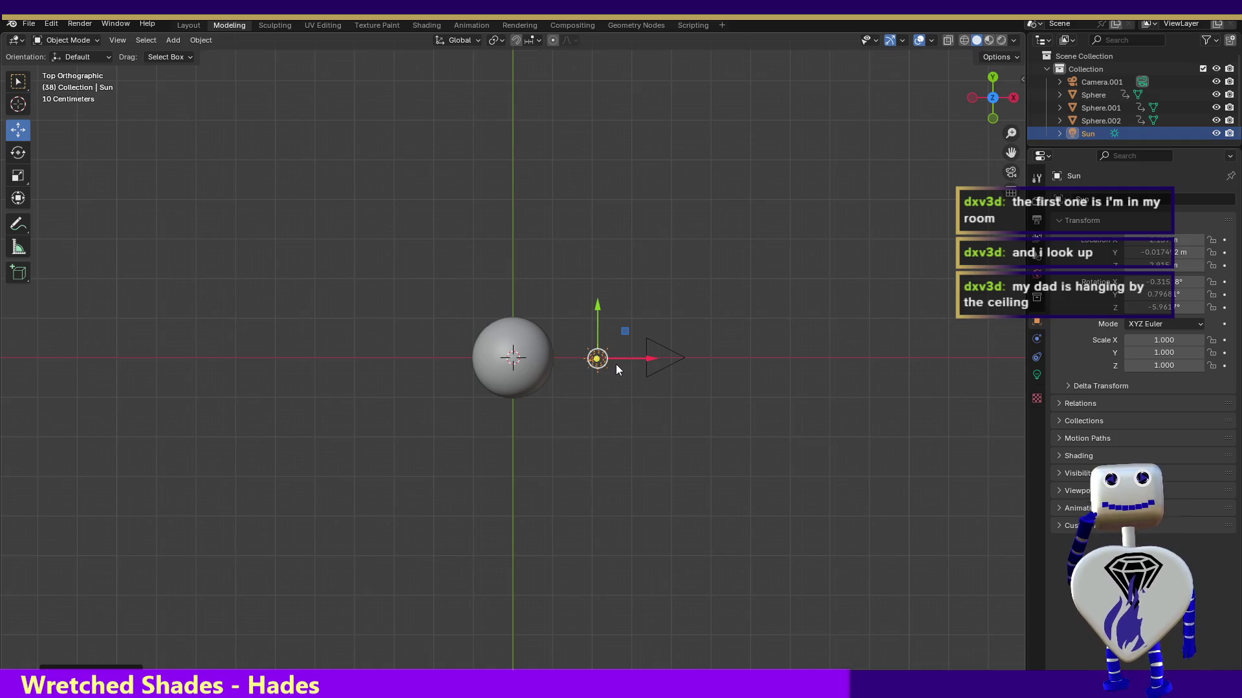
- Re-aim the Sun from about 2.73 m on X at a shallower, level angle and render again
left_click(991, 119)
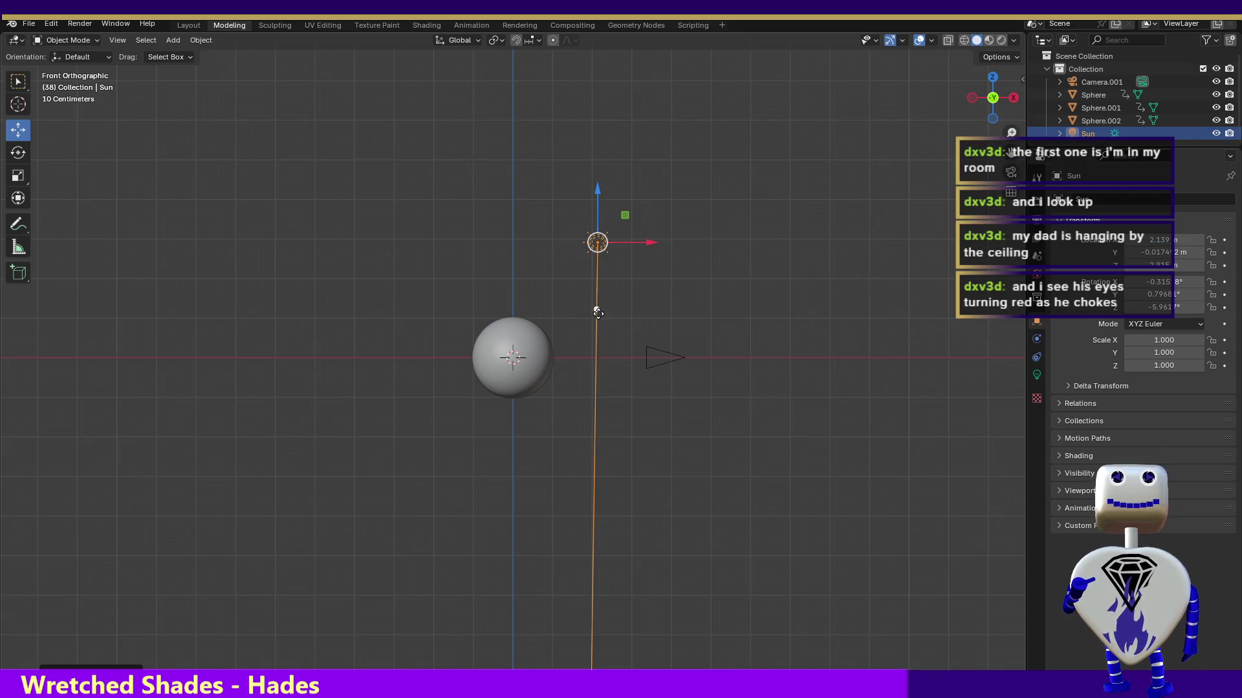
left_click_drag(596, 309, 561, 298)
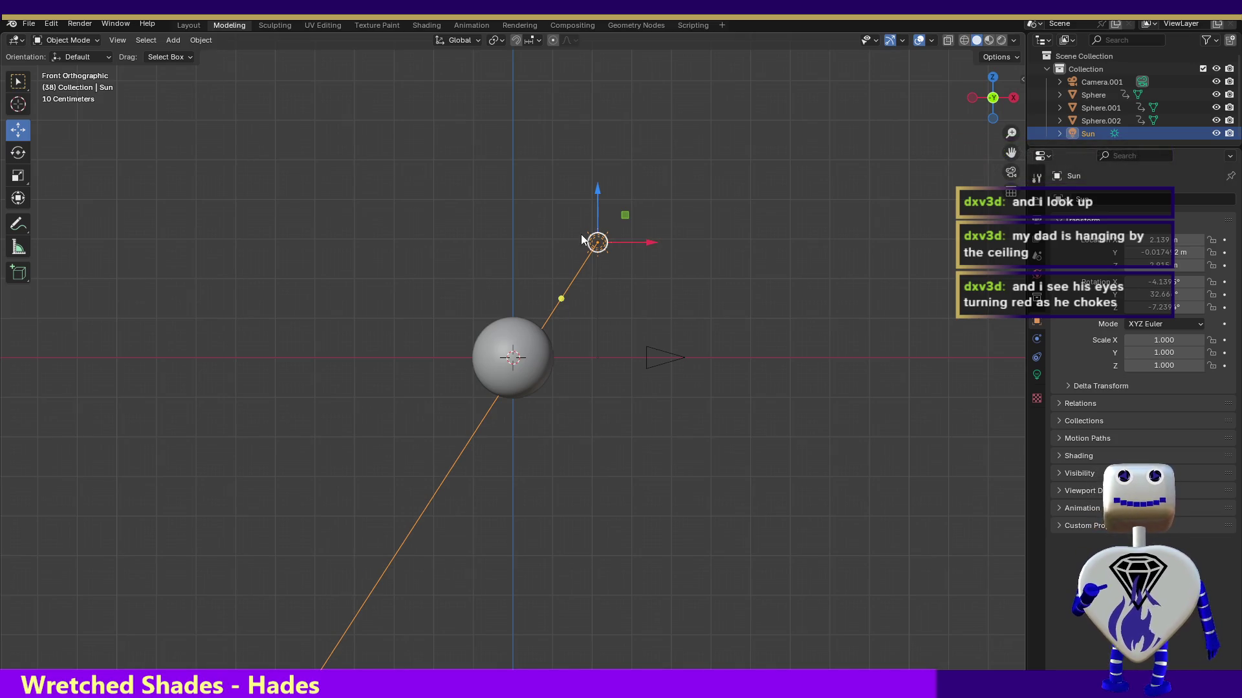
left_click_drag(598, 246, 622, 284)
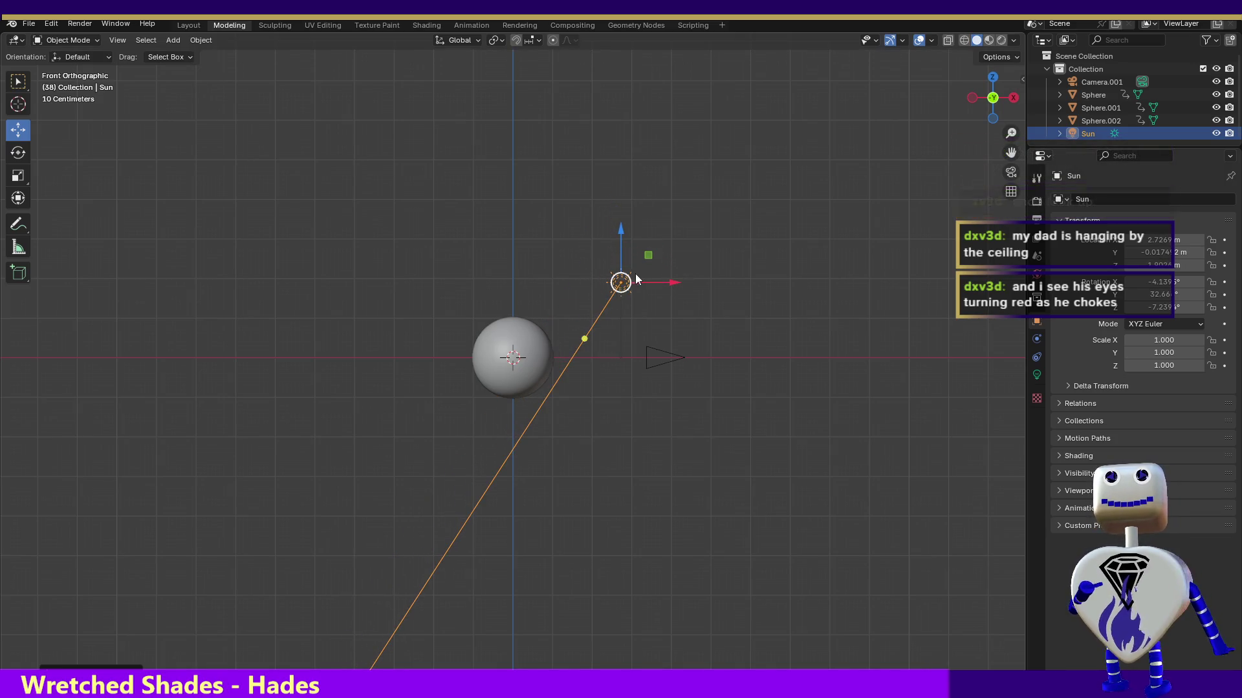
mouse_move(584, 334)
left_mouse_down()
mouse_move(498, 348)
mouse_move(487, 368)
left_mouse_up()
left_click(993, 78)
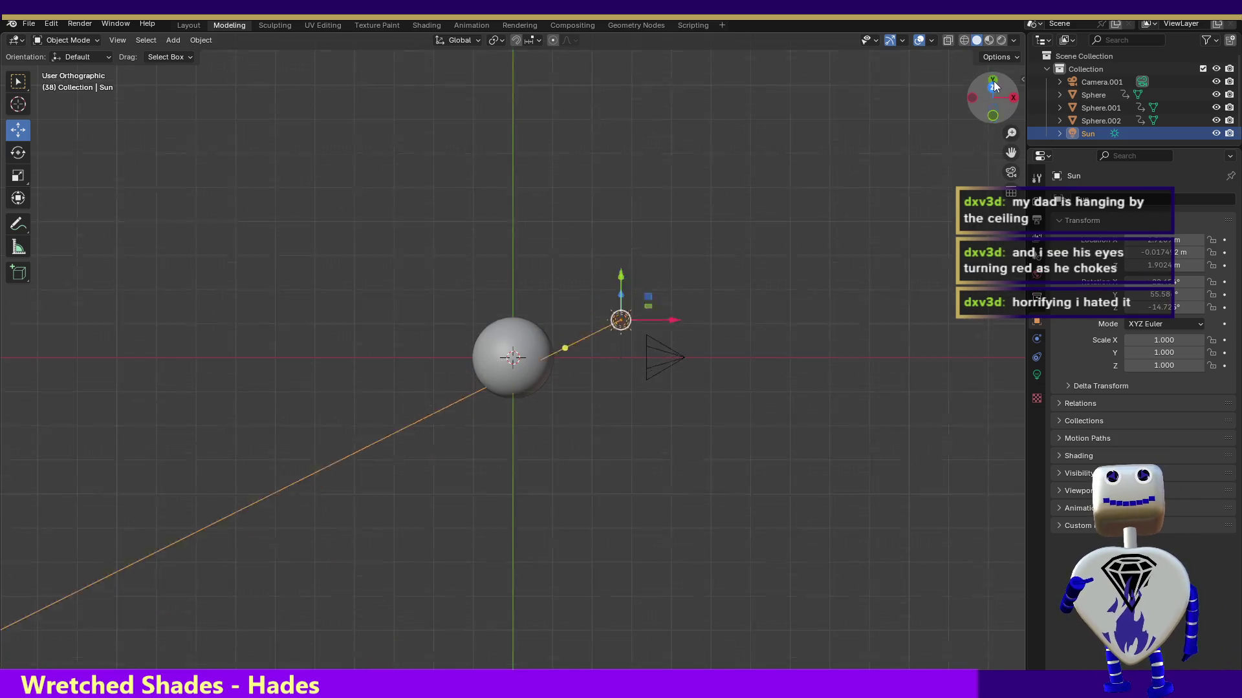
mouse_move(566, 369)
left_mouse_down()
mouse_move(563, 349)
mouse_move(556, 359)
left_mouse_up()
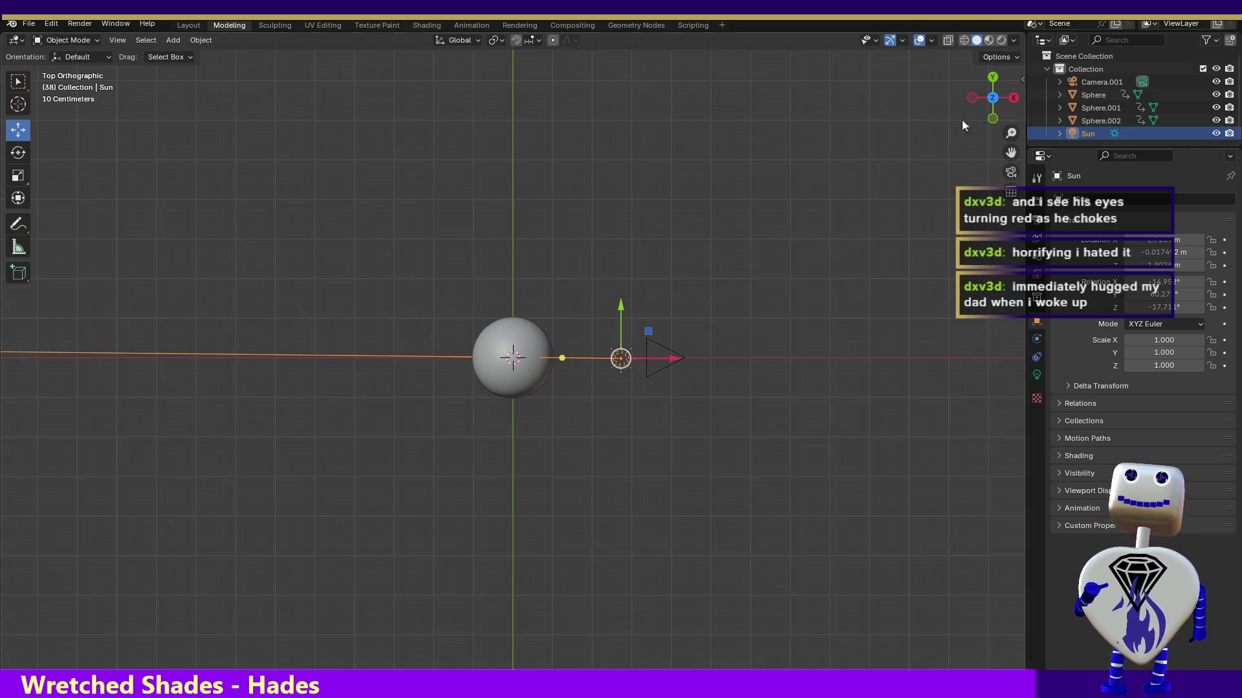
left_click(992, 120)
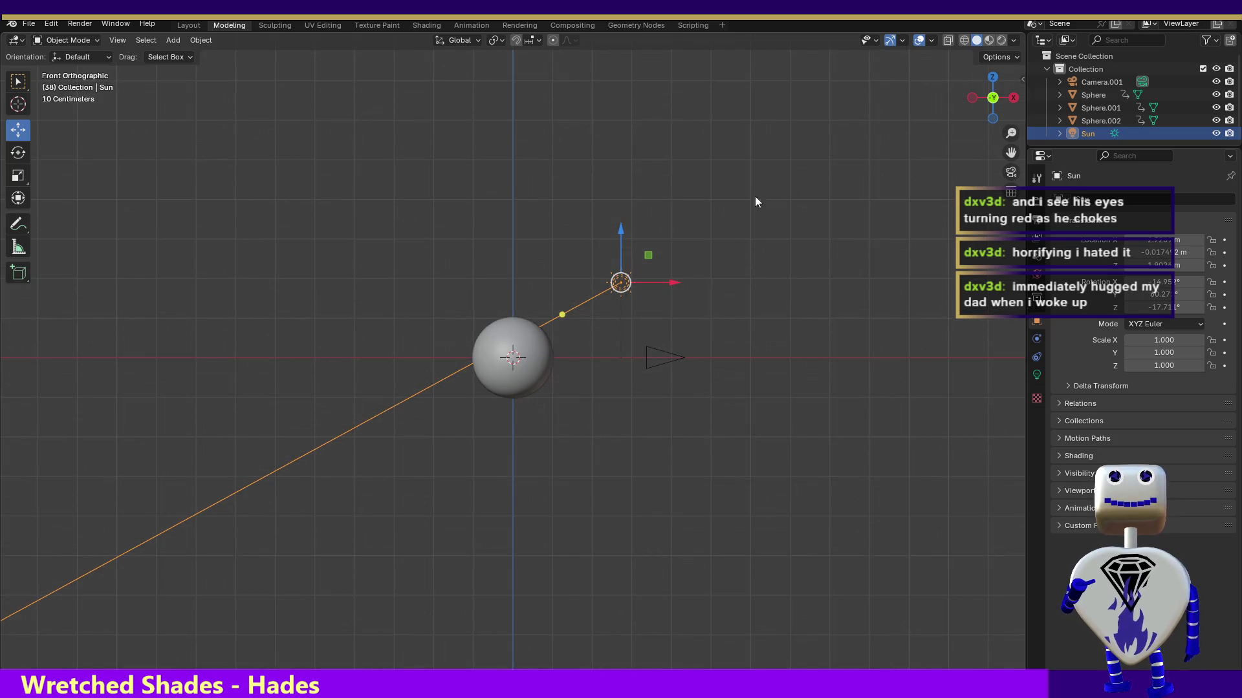
left_click(82, 26)
left_click(80, 35)
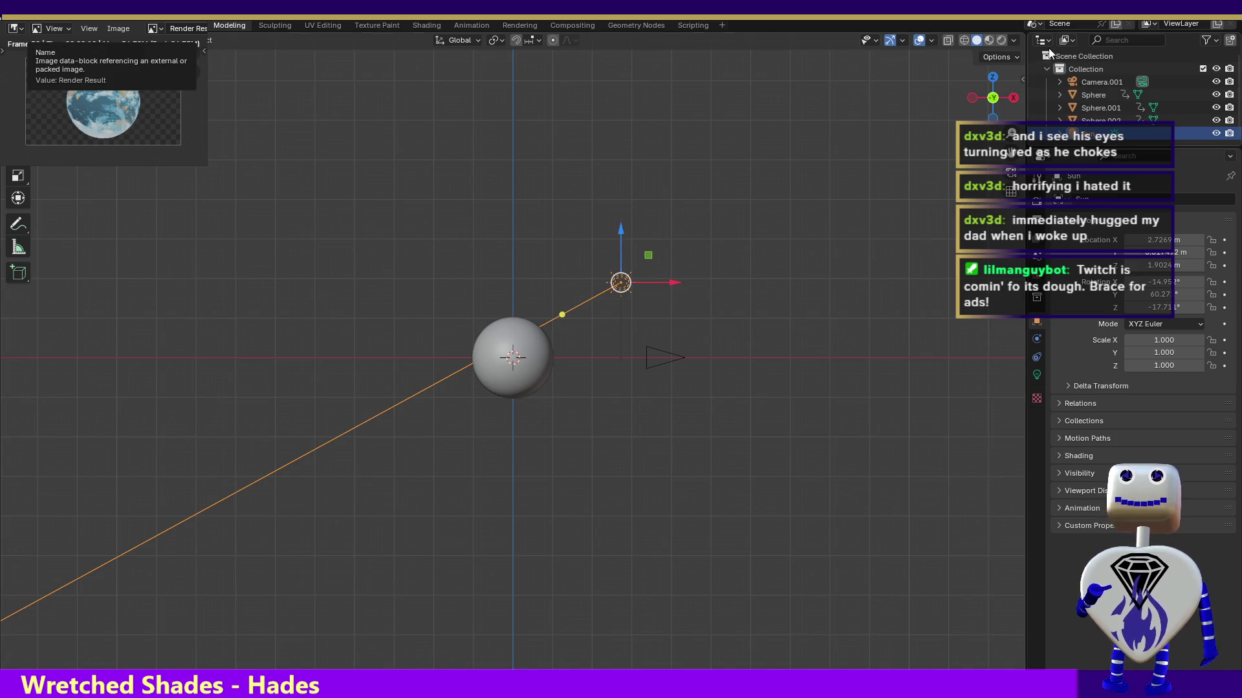
- Lower the Sun lamp to the sphere's height and level its light straight at the sphere
left_click(992, 78)
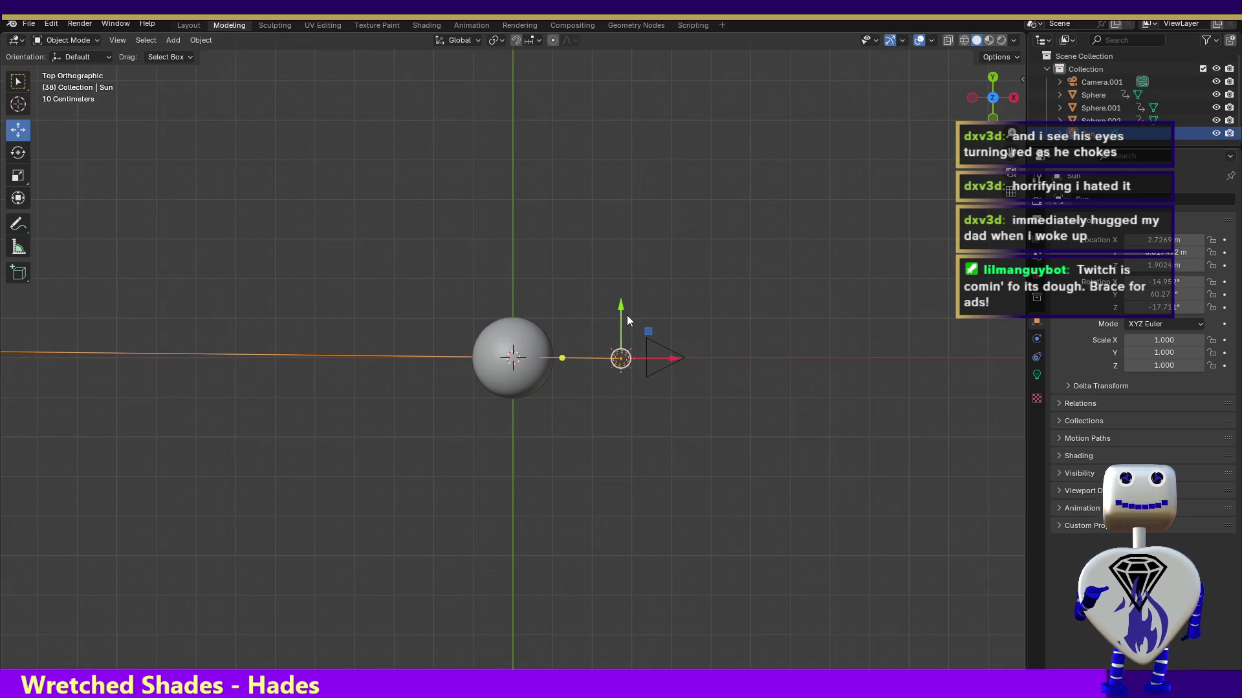
left_click(992, 118)
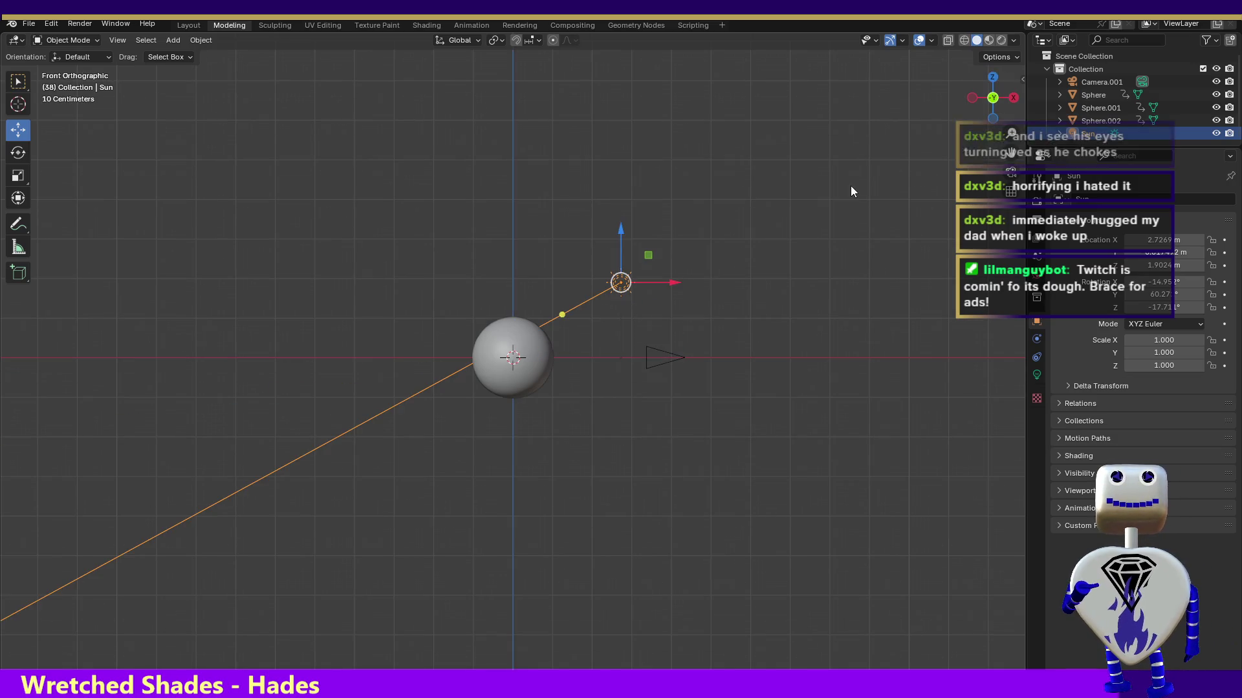
mouse_move(562, 313)
left_mouse_down()
mouse_move(588, 340)
mouse_move(569, 324)
left_mouse_up()
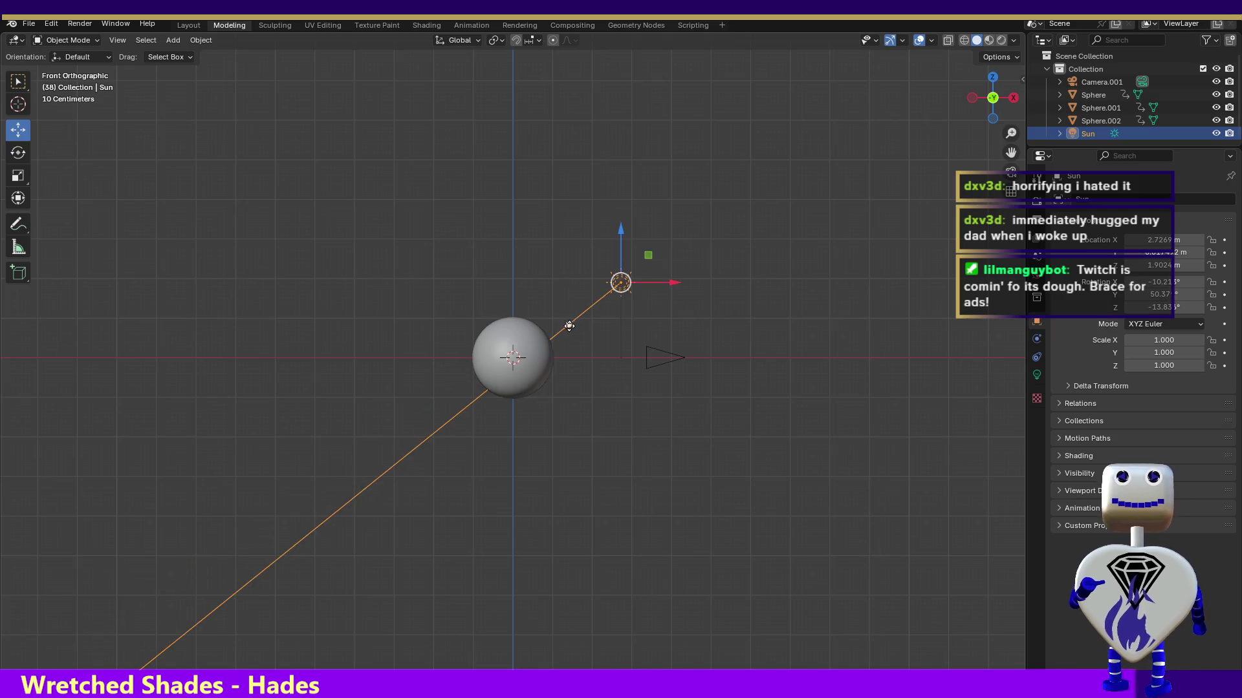
left_click_drag(621, 282, 619, 337)
left_click_drag(567, 378, 507, 357)
left_click(992, 77)
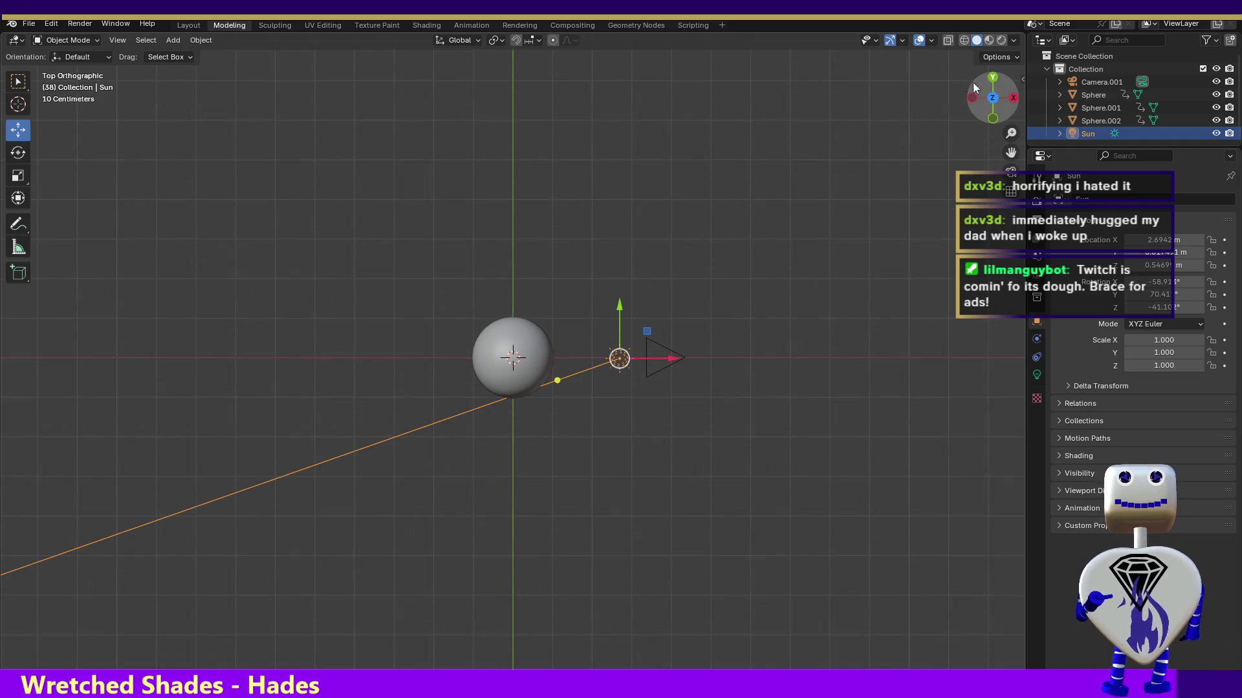
left_click_drag(557, 380, 552, 359)
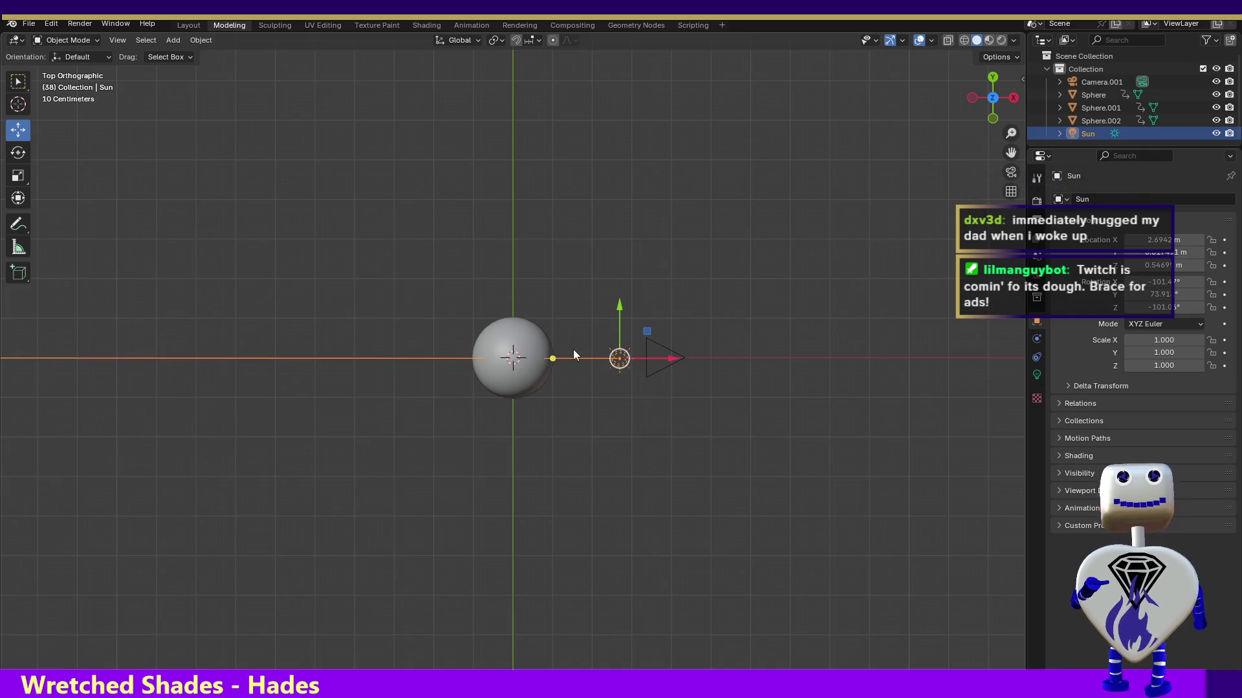
- Set the Sun strength to 1.500 and render a test still of the Earth
left_click(1036, 375)
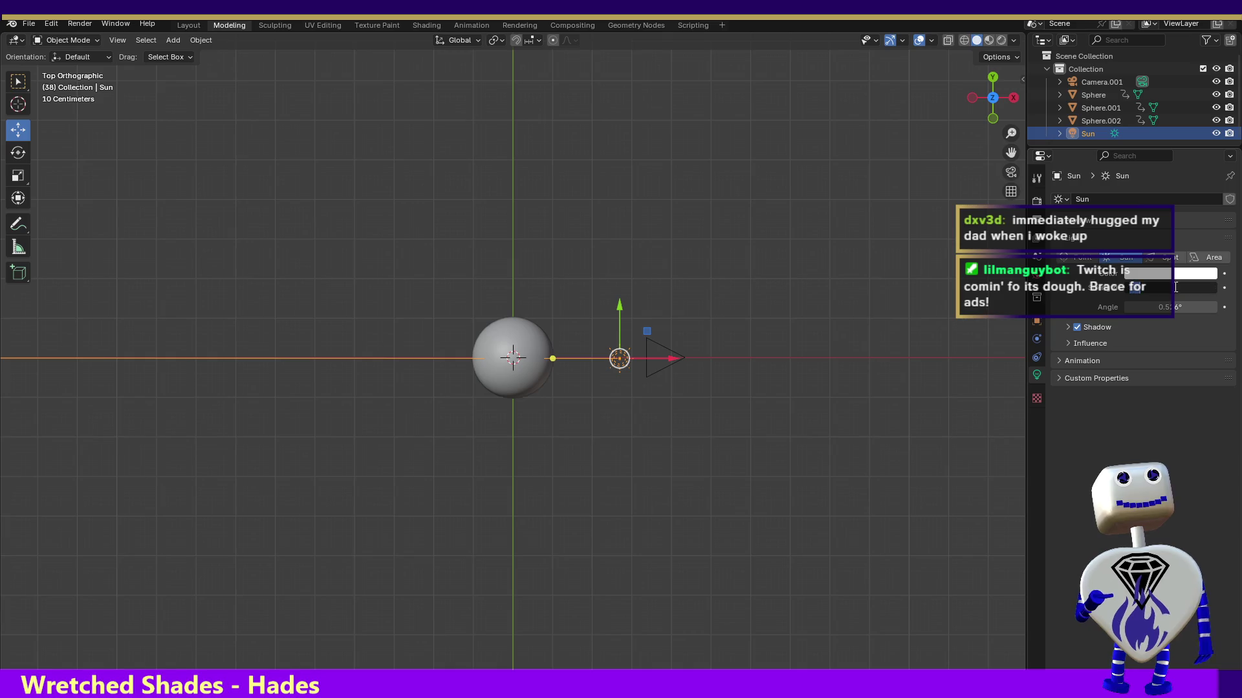
key("Return")
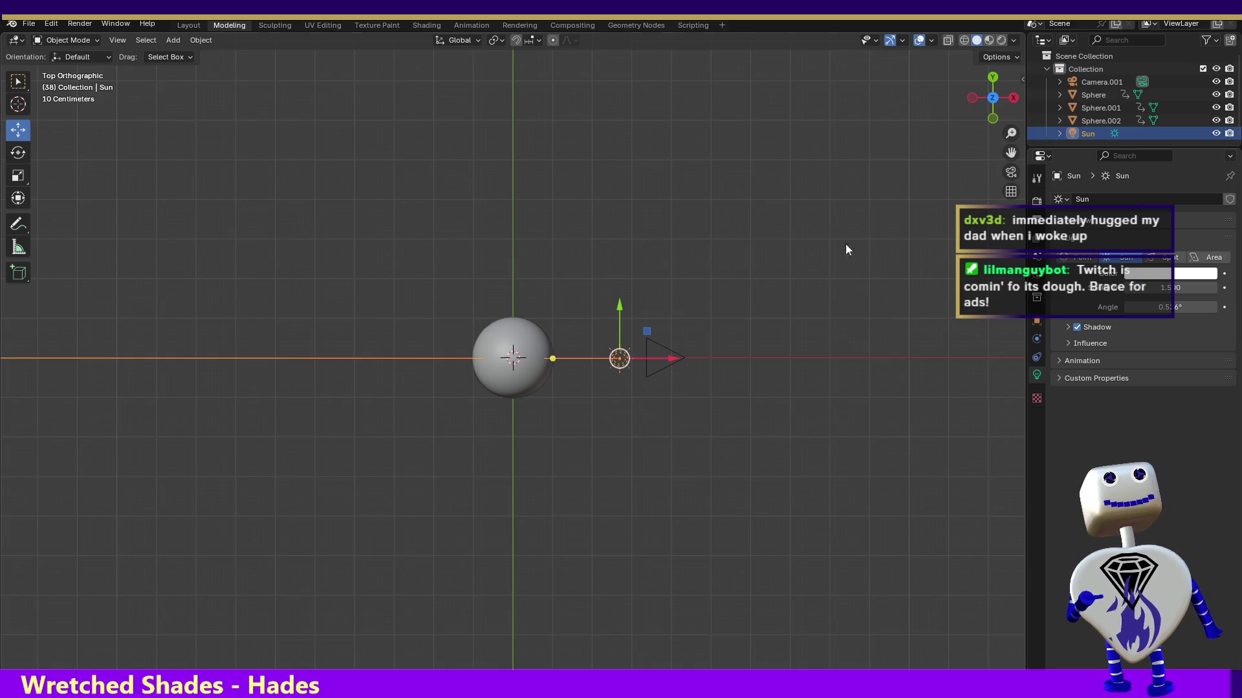
left_click(79, 24)
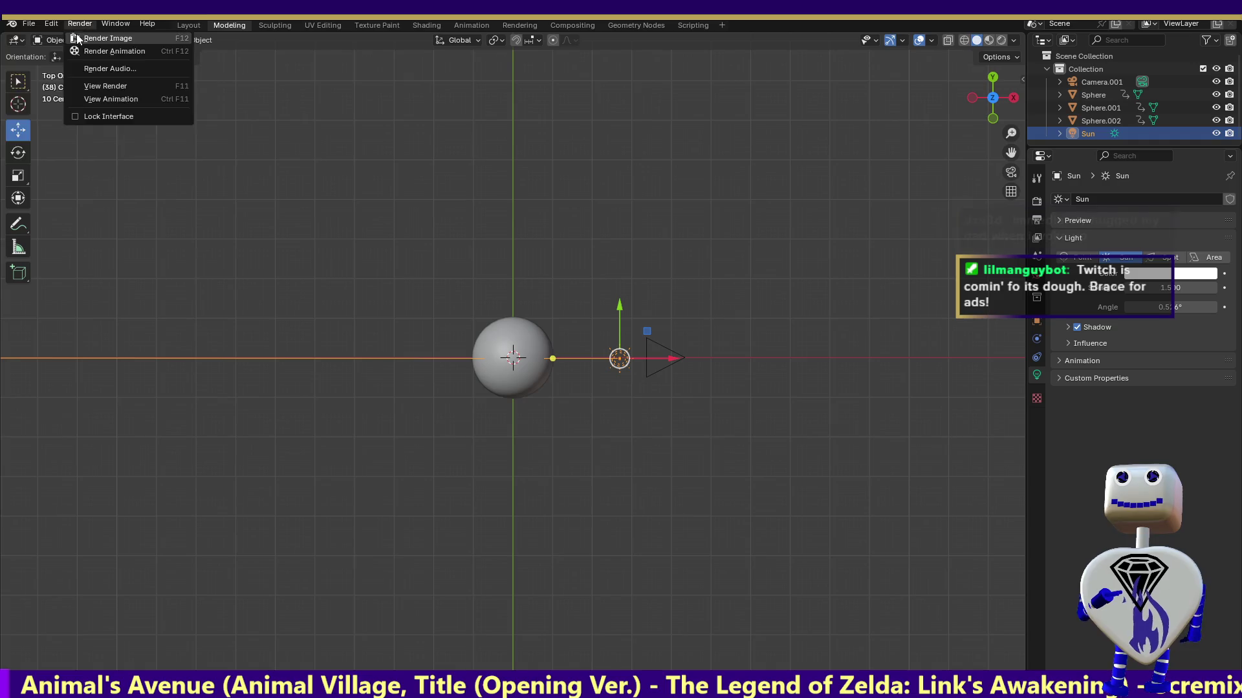
left_click(77, 37)
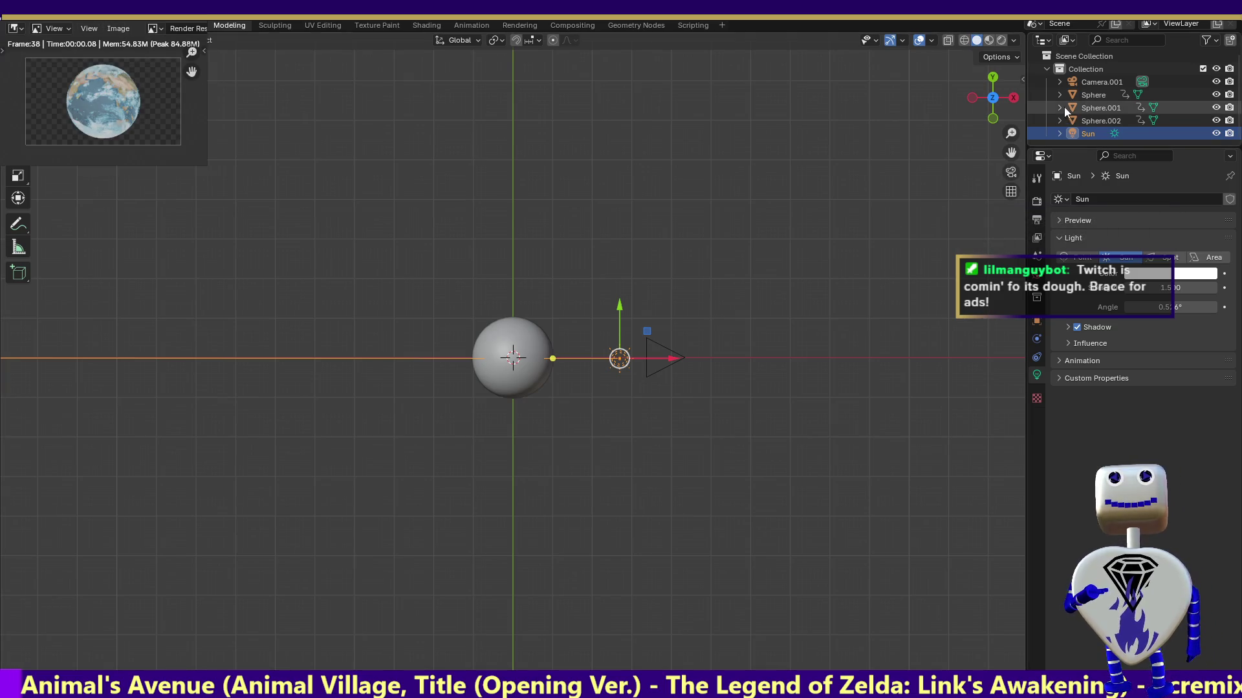
left_click(1000, 117)
- From the front view, lower the Sun, swing its light leftward, and render a new still
left_click(994, 118)
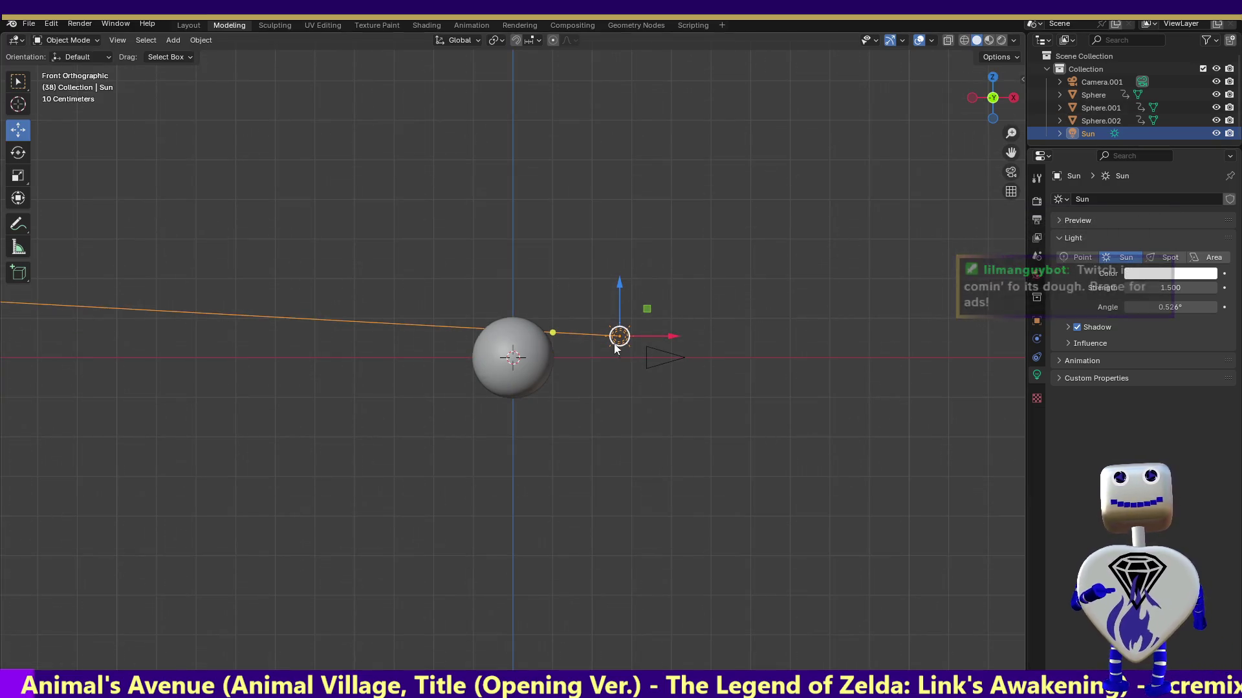
left_click_drag(552, 333, 351, 350)
left_click_drag(620, 279, 619, 300)
left_click_drag(556, 354, 385, 358)
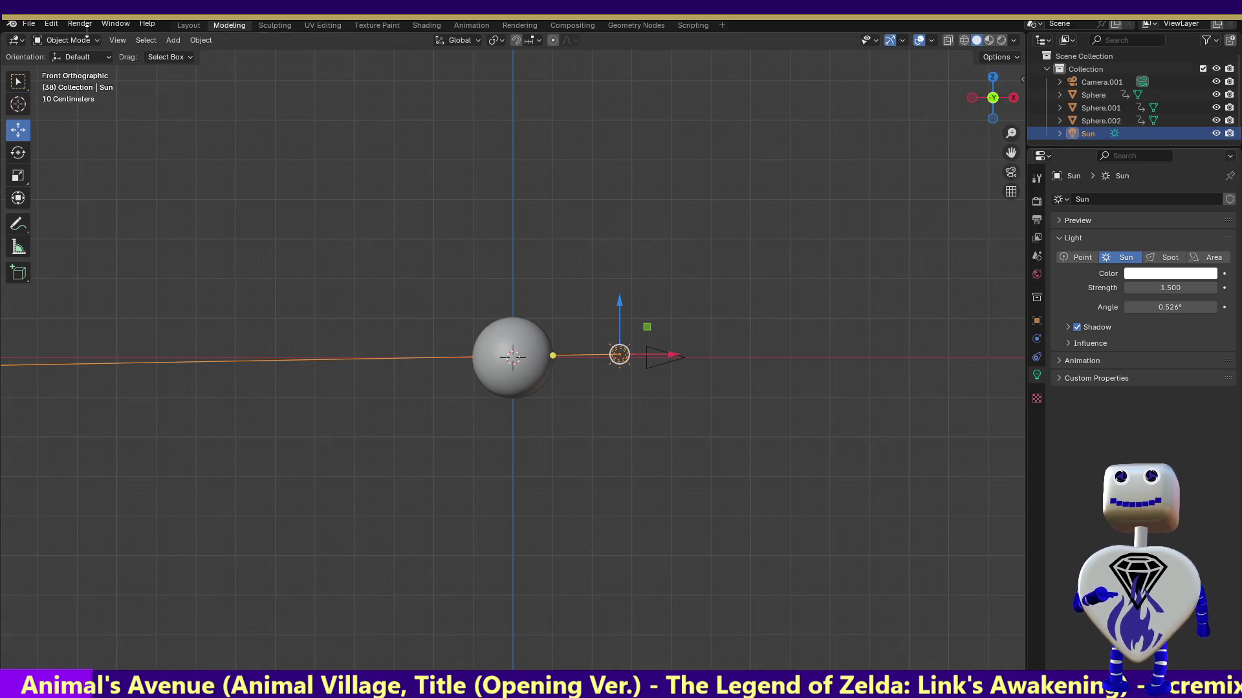
left_click(84, 24)
left_click(88, 41)
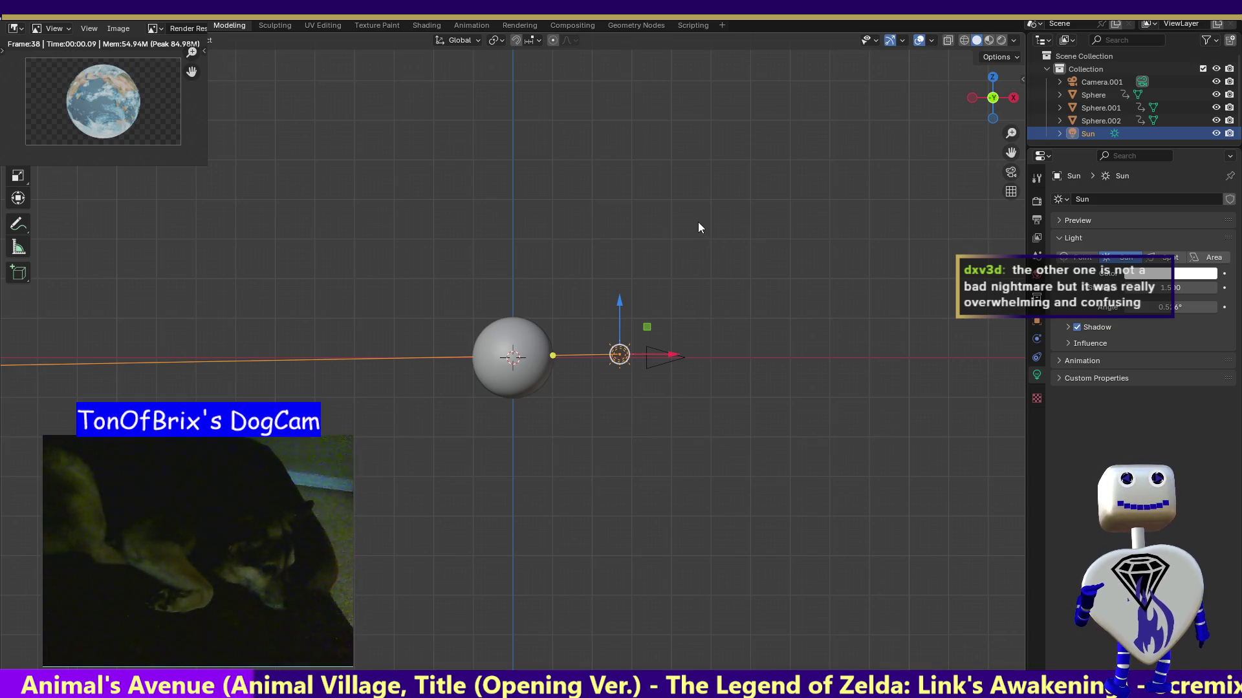
- Raise the Sun lamp and level its light horizontally across the sphere in top view
left_click_drag(618, 308, 614, 256)
mouse_move(556, 299)
left_mouse_down()
mouse_move(440, 342)
mouse_move(388, 409)
mouse_move(324, 420)
left_mouse_up()
left_click_drag(557, 325, 379, 409)
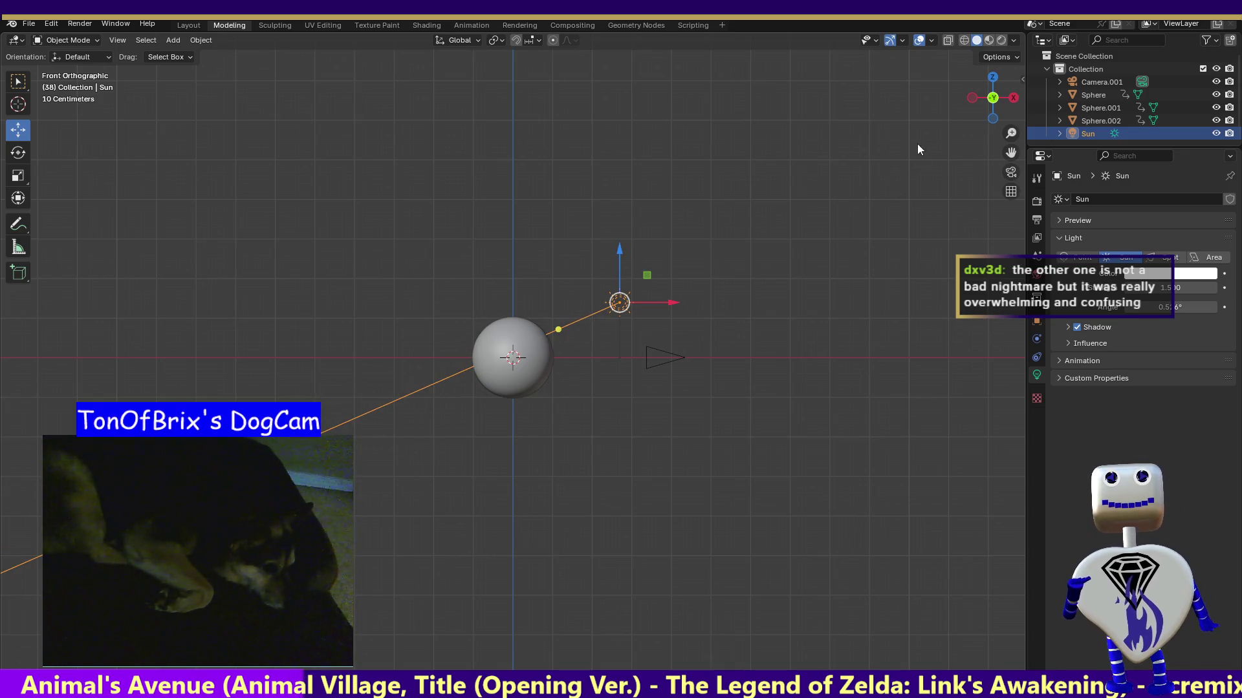
left_click_drag(993, 103, 985, 75)
key("KP_7")
left_click_drag(558, 361, 549, 359)
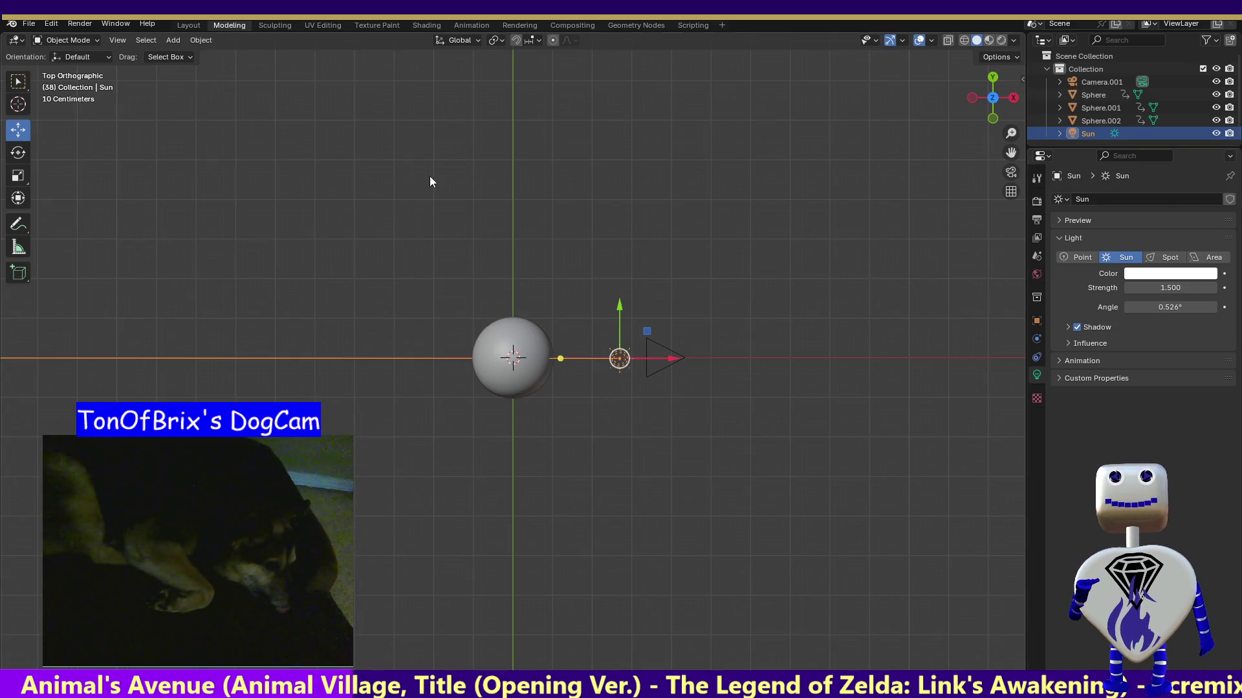
- Review the Output, Render and World properties: white Background at strength 1.000
left_click(1038, 221)
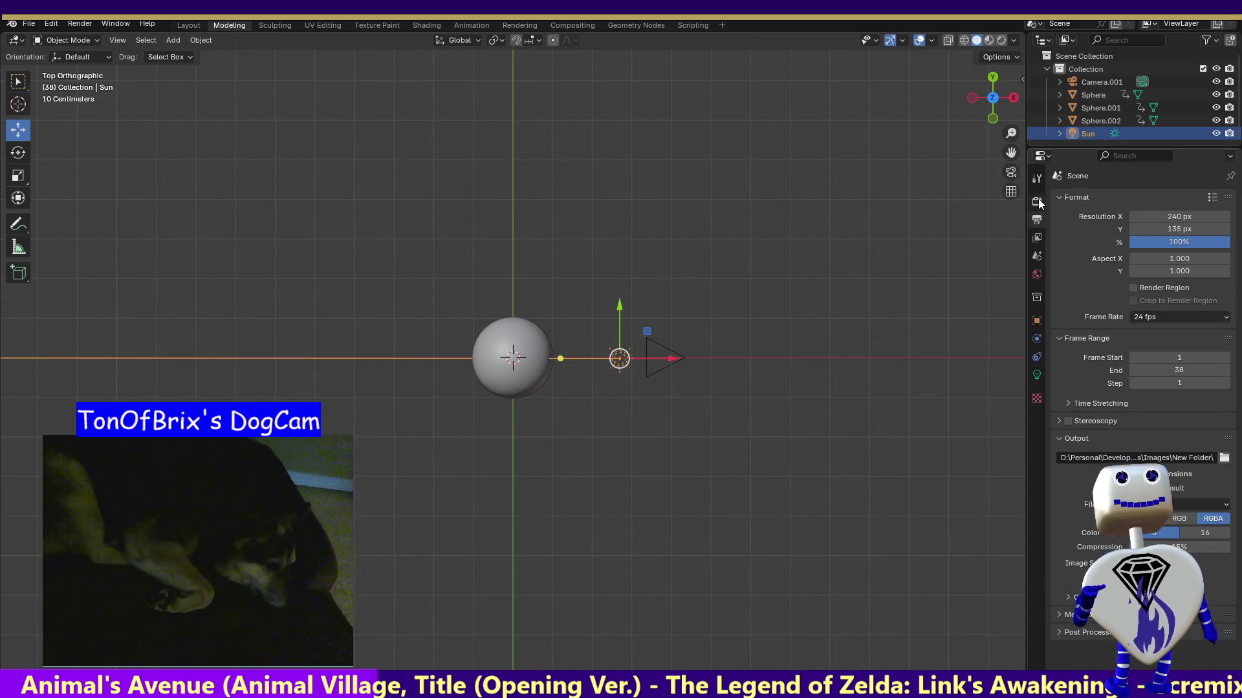
left_click(1037, 202)
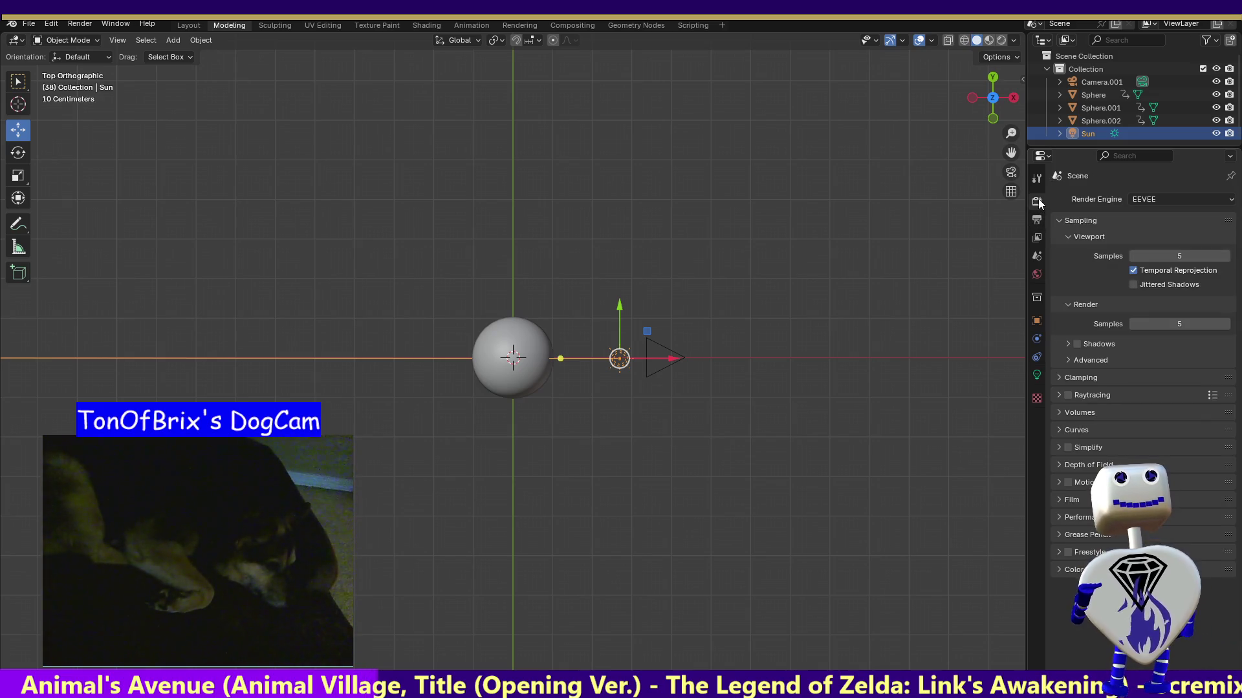
left_click(1038, 273)
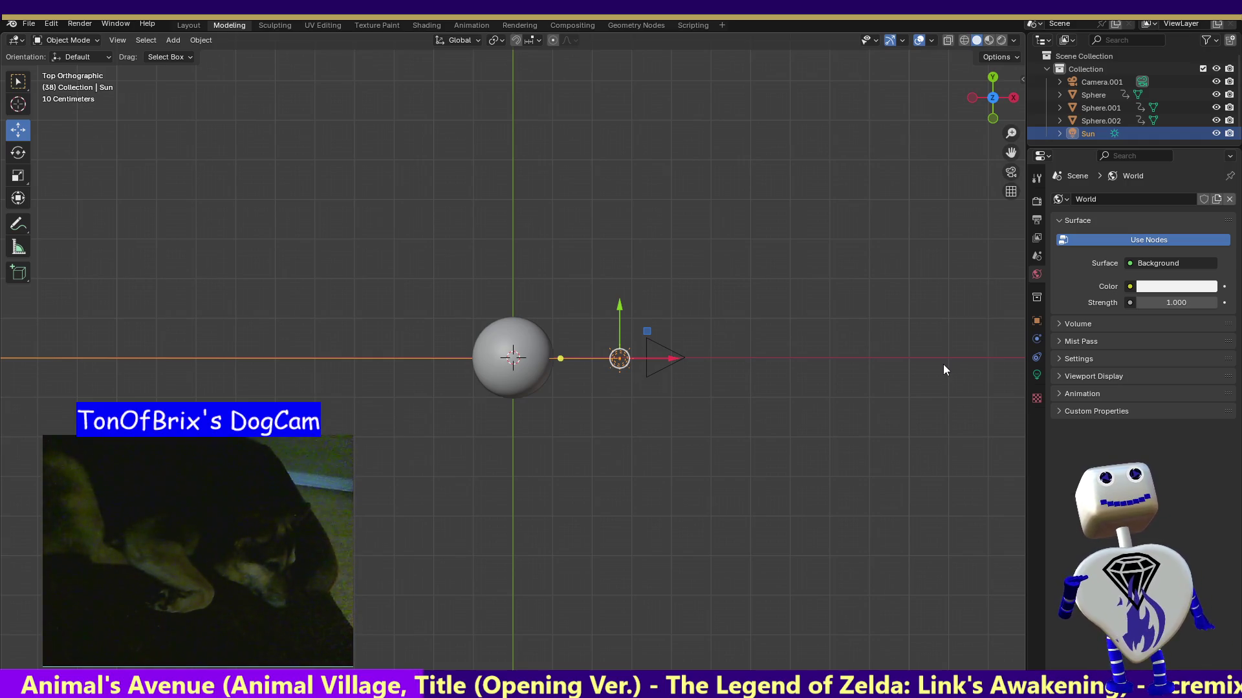
left_click(81, 26)
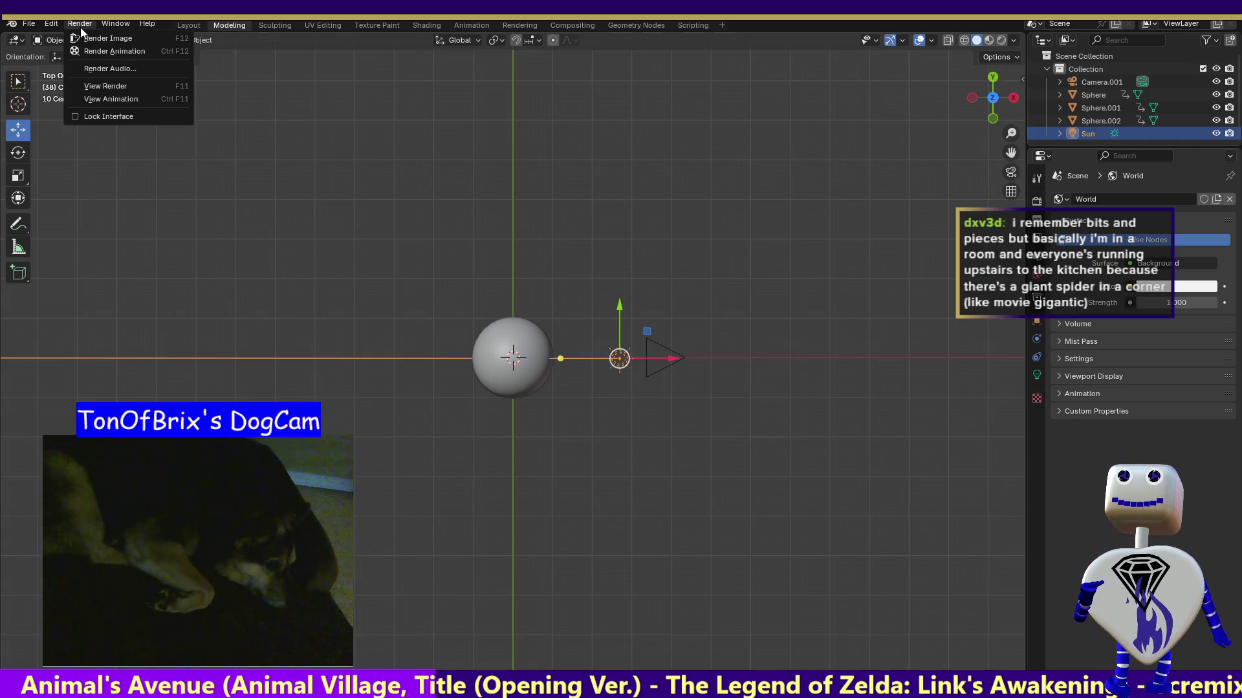
- Render a still image of the lit Earth and close the render result window
left_click(89, 37)
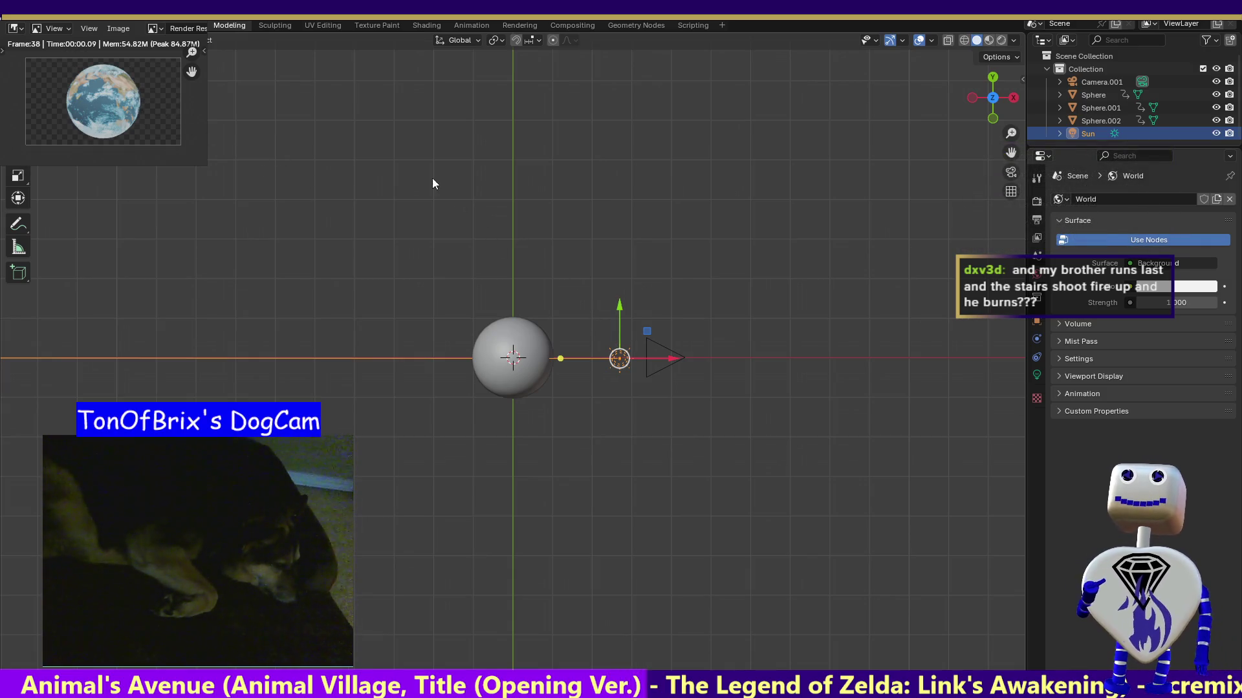
left_click(275, 137)
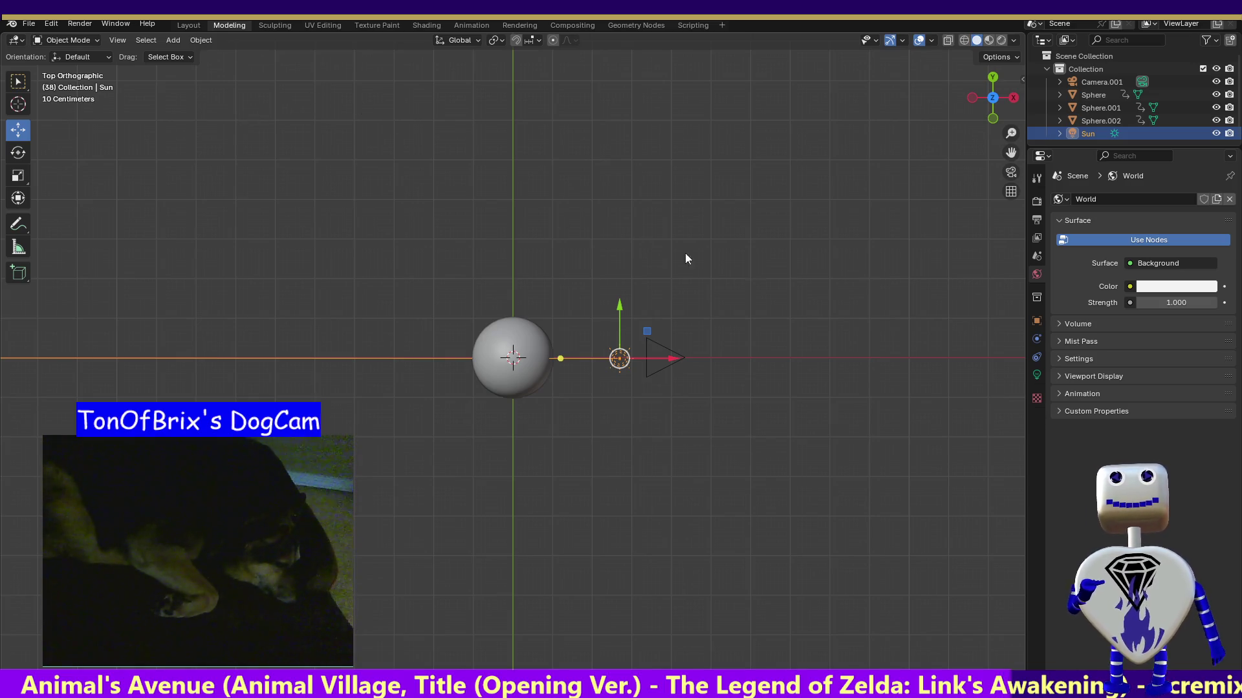
- Switch to Front view, reselect the Sun lamp, and render the full spinning-Earth animation
left_click(993, 119)
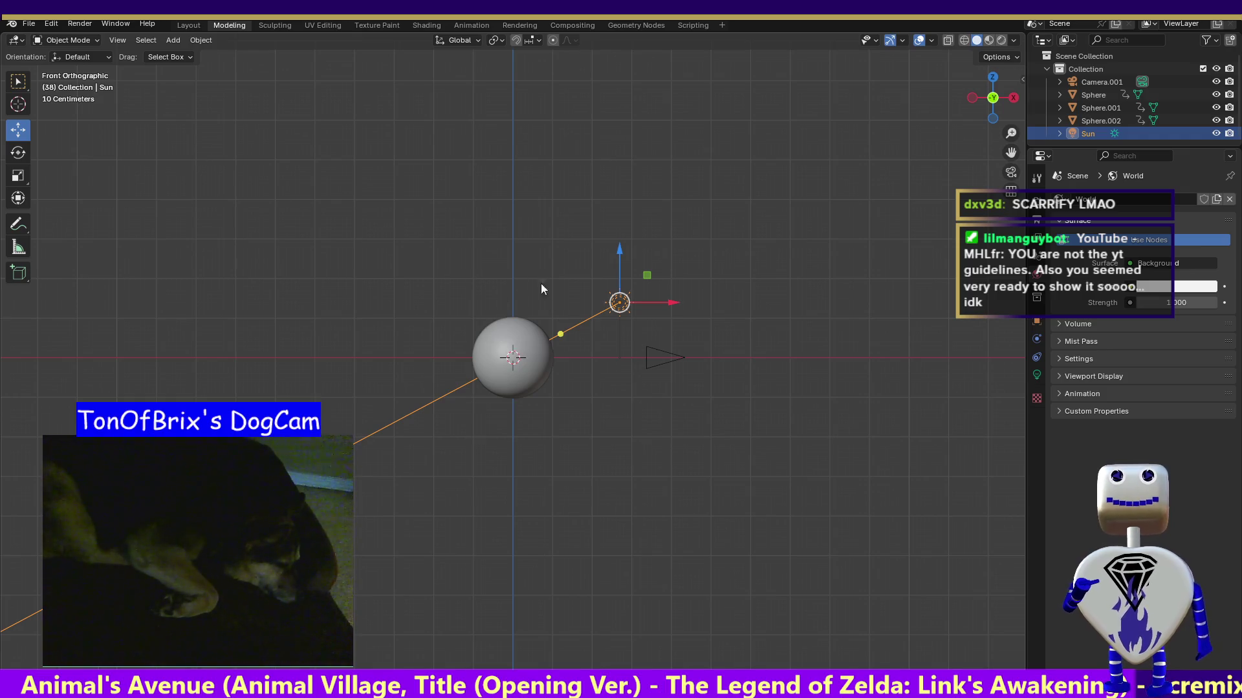
left_click(651, 271)
left_click(621, 303)
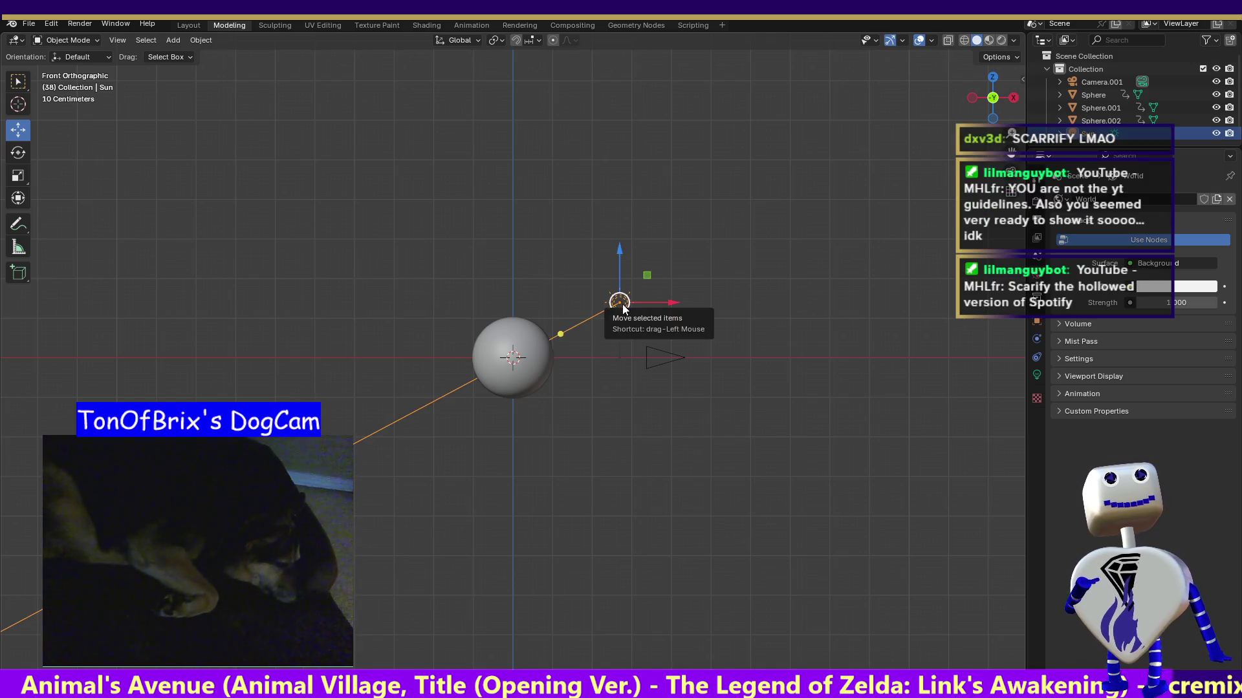
left_click(86, 26)
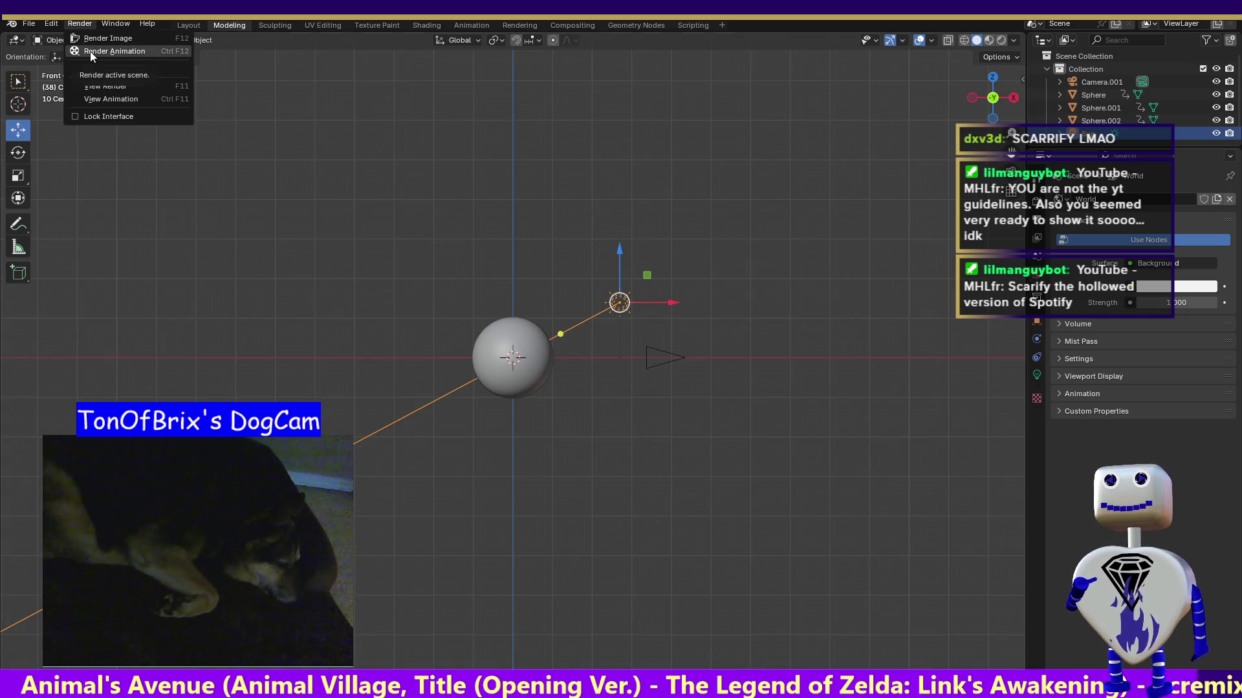
left_click(91, 52)
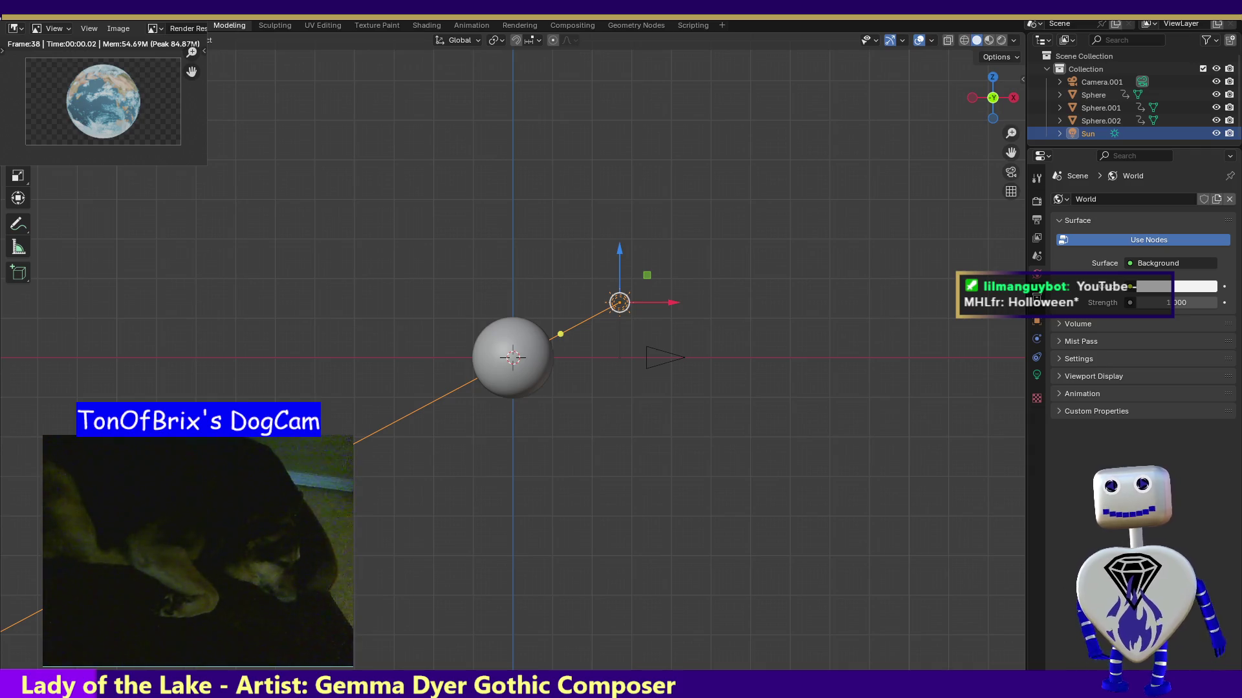
- Download the combined Earth sprite sheet as a PNG, then return to the Unity editor
key("alt+Tab")
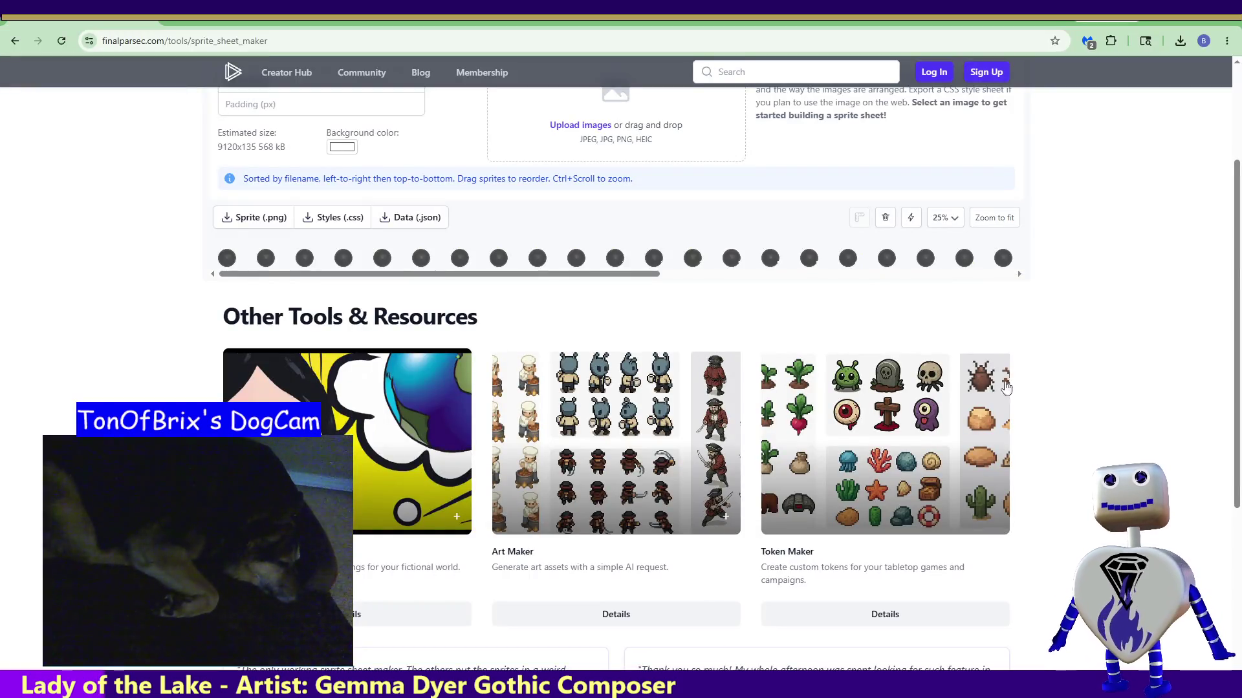
key("alt+Tab")
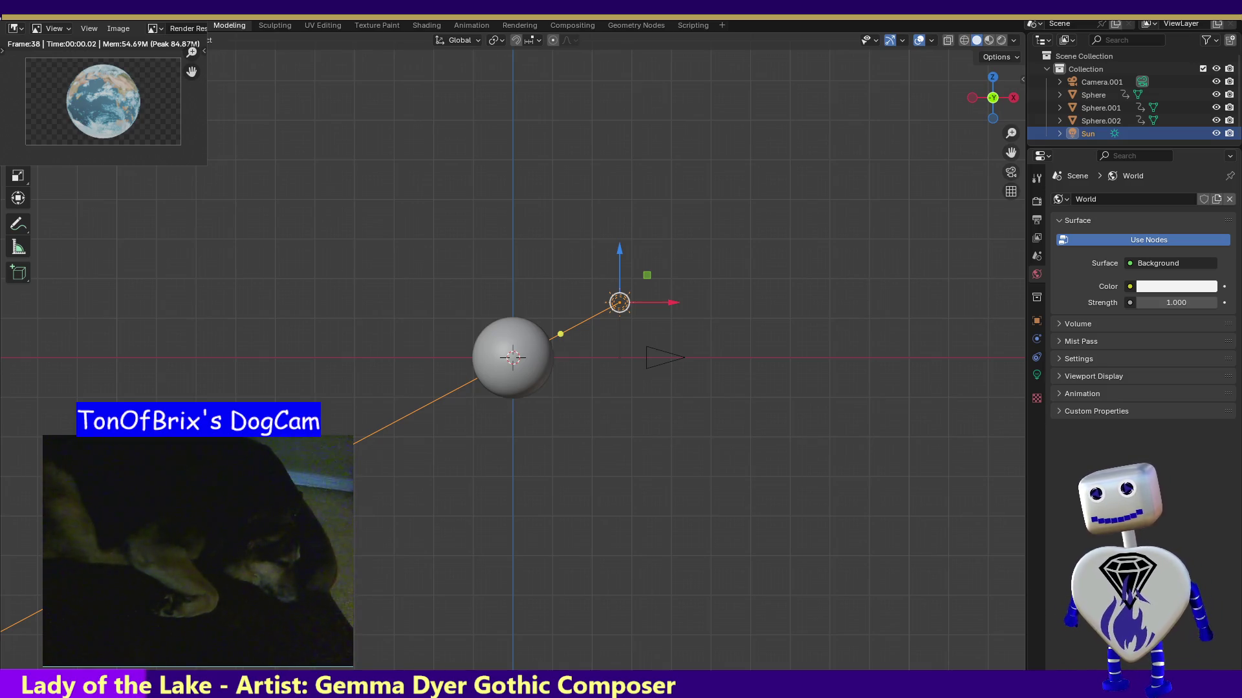
key("alt+Tab")
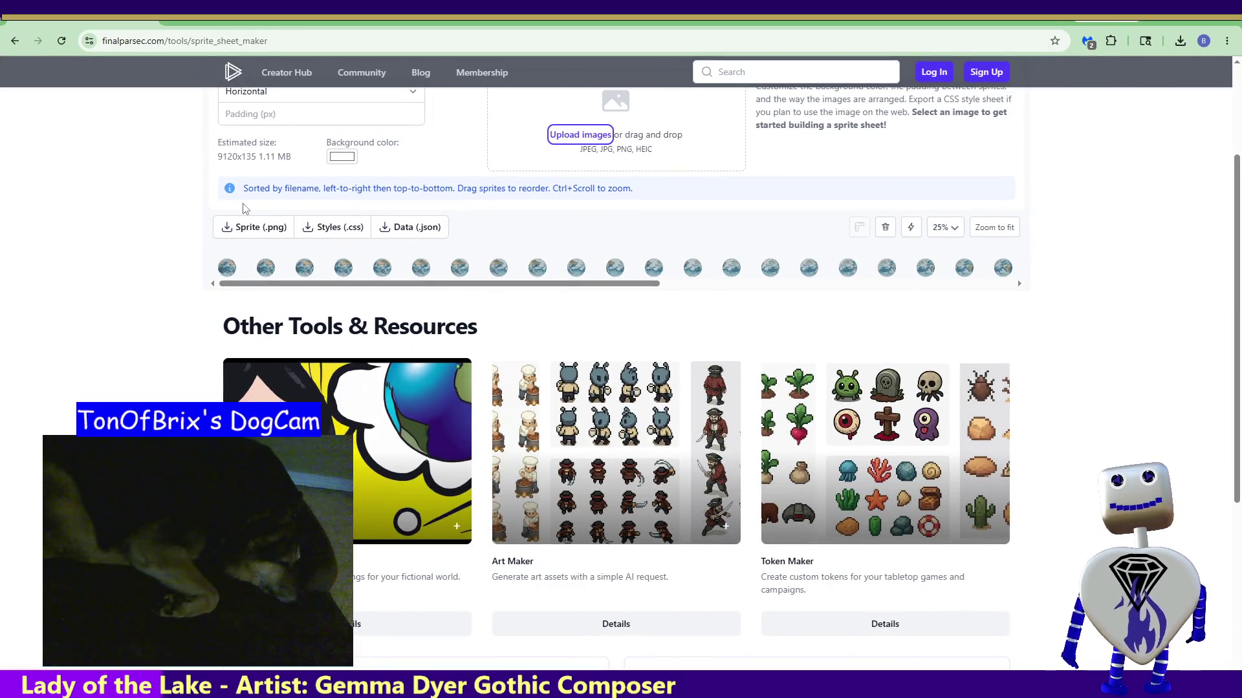
left_click(245, 231)
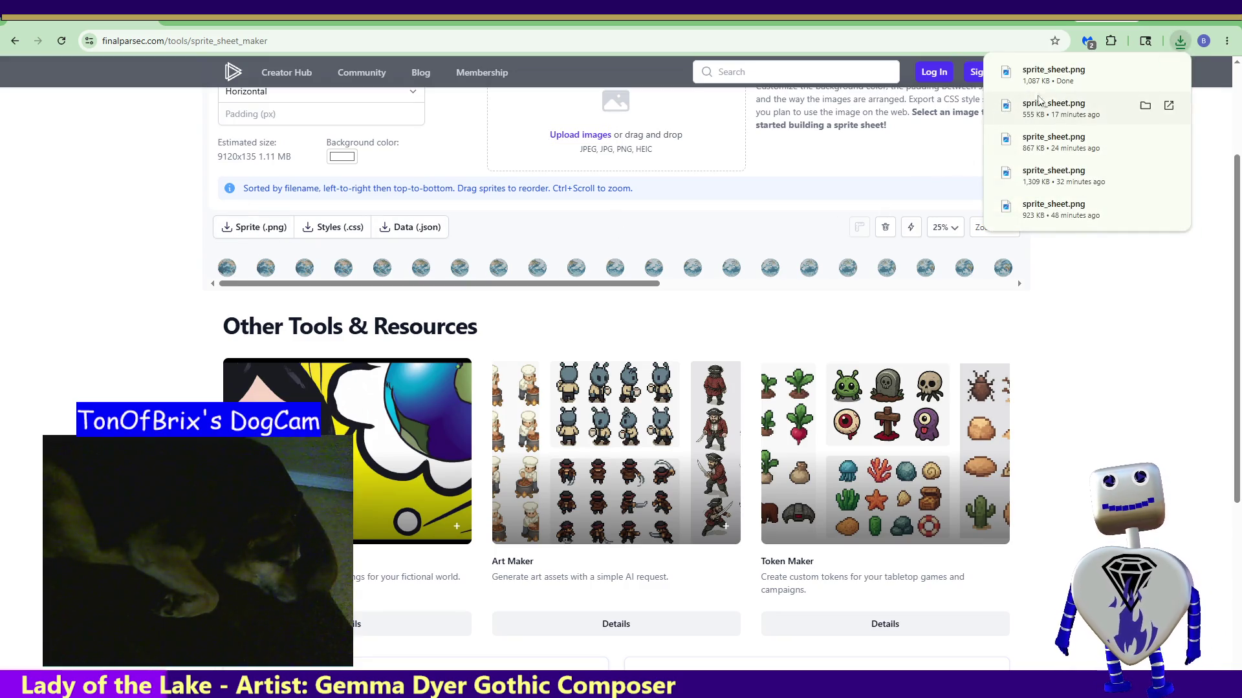
left_click(1145, 72)
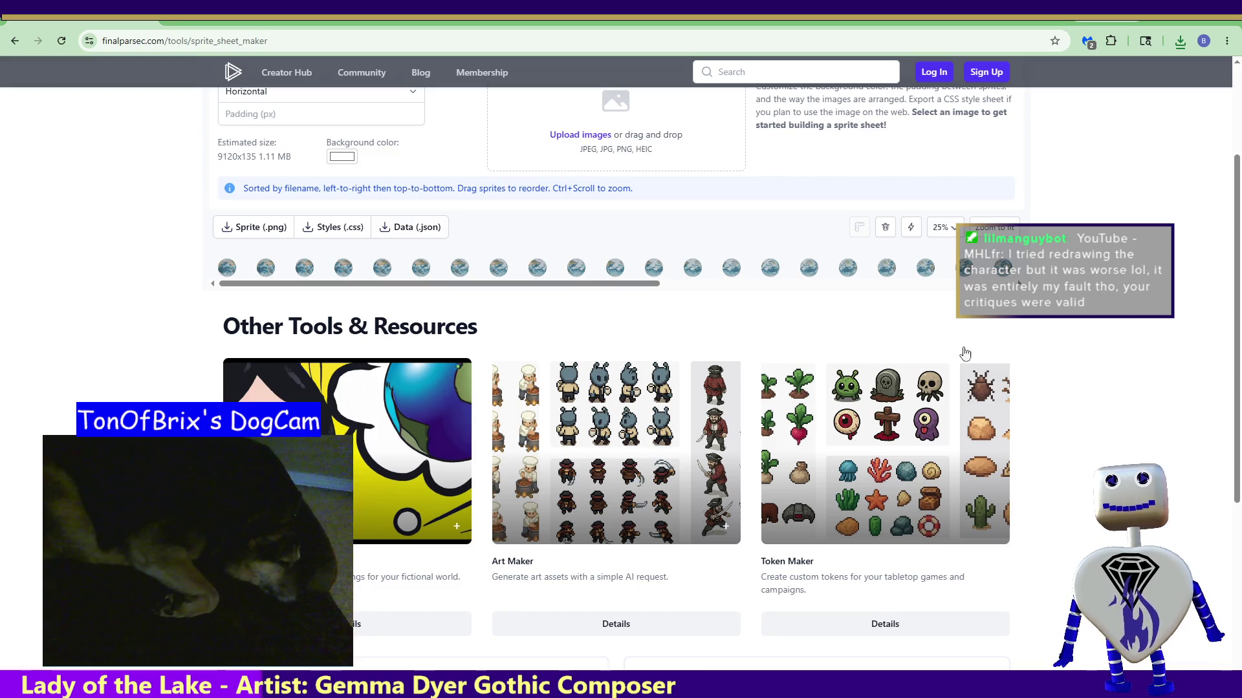
key("alt+Tab")
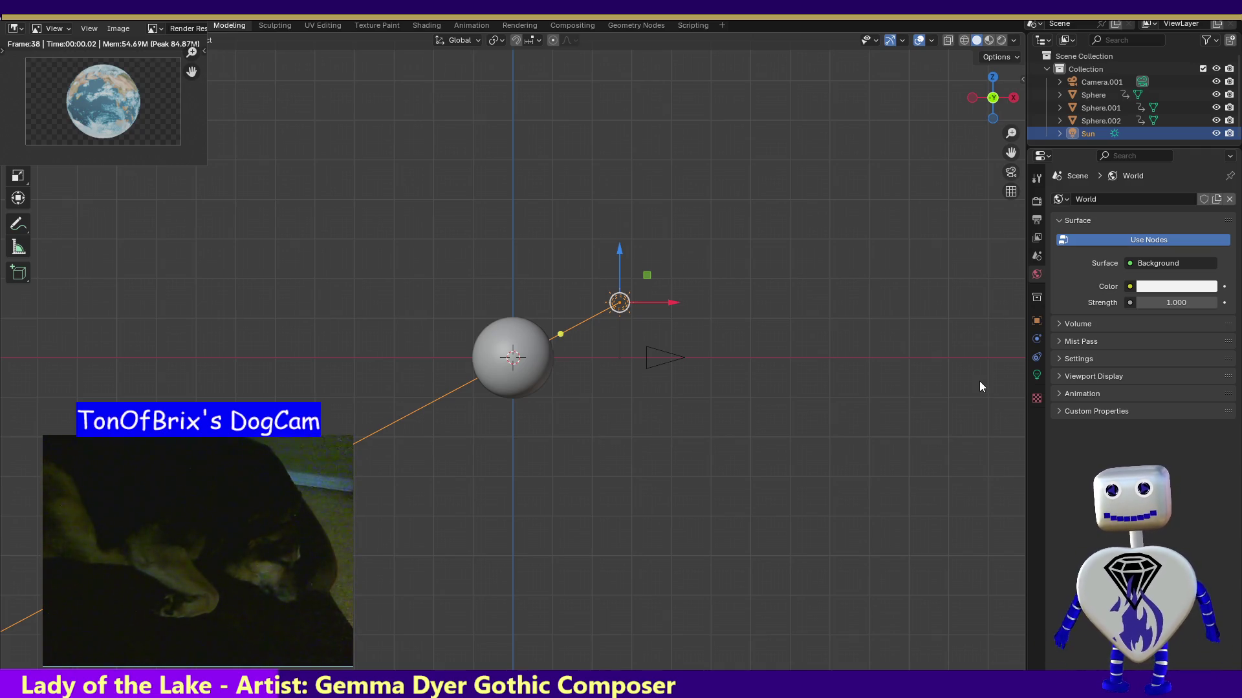
key("alt+Tab")
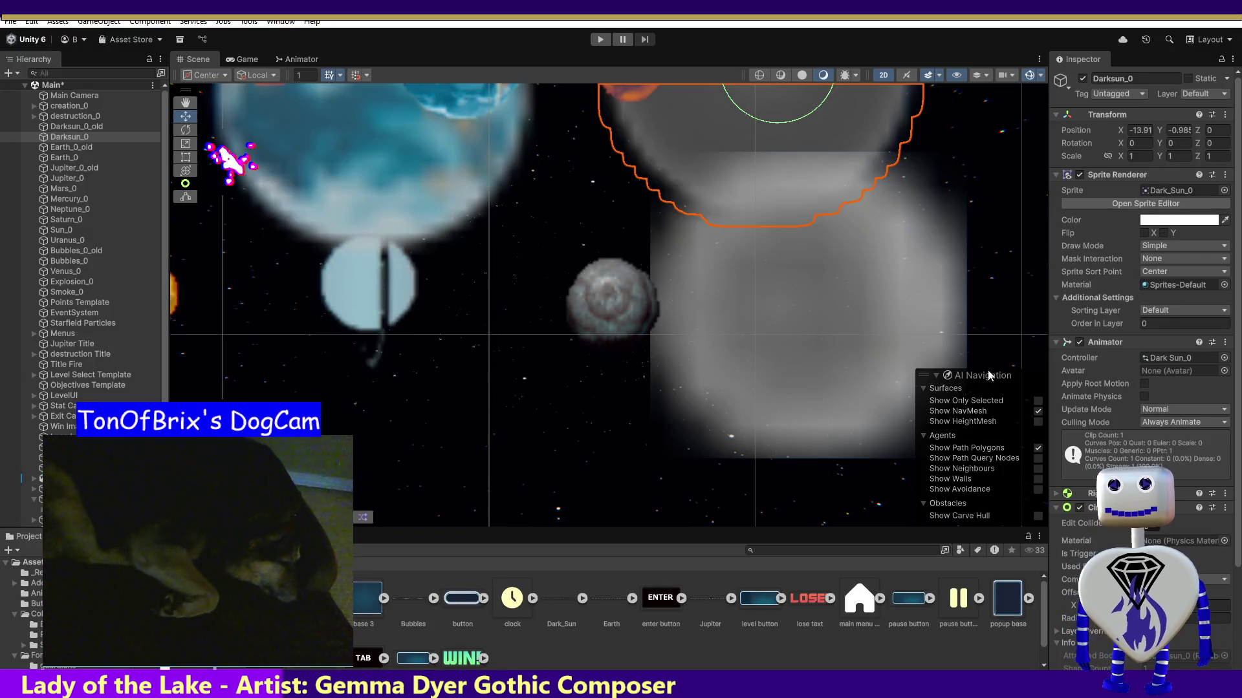
- Delete the old Earth.png asset from the Project panel
left_click(608, 603)
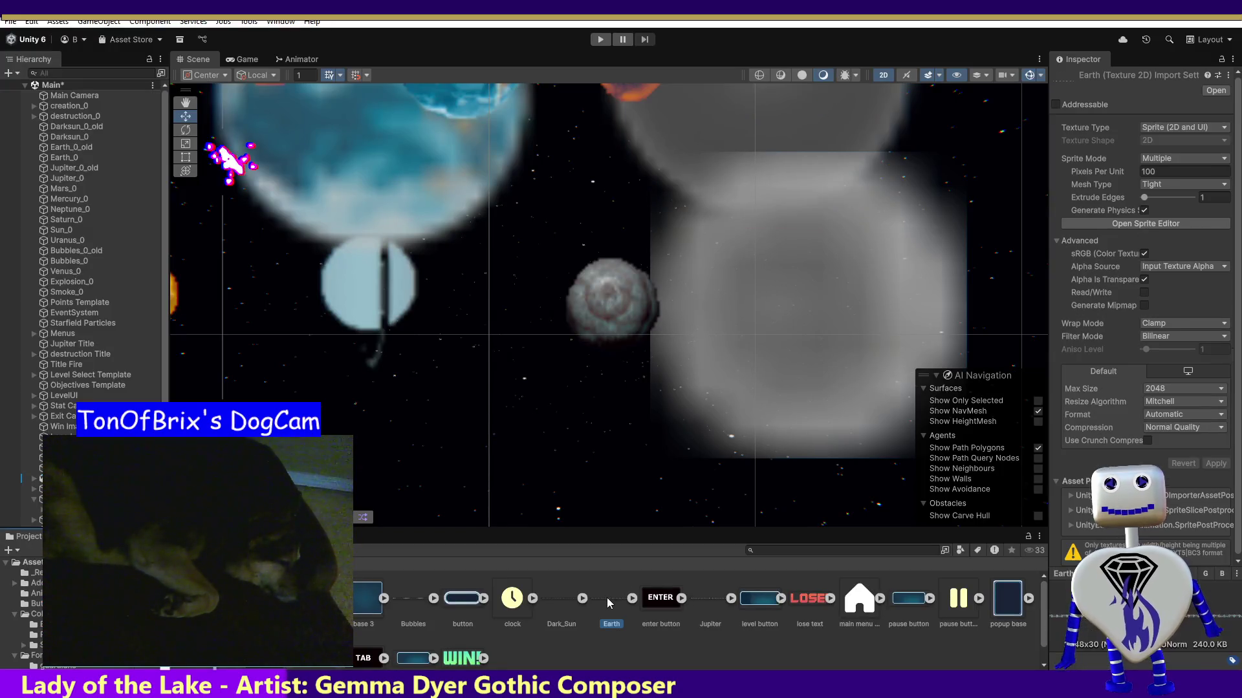
key("Delete")
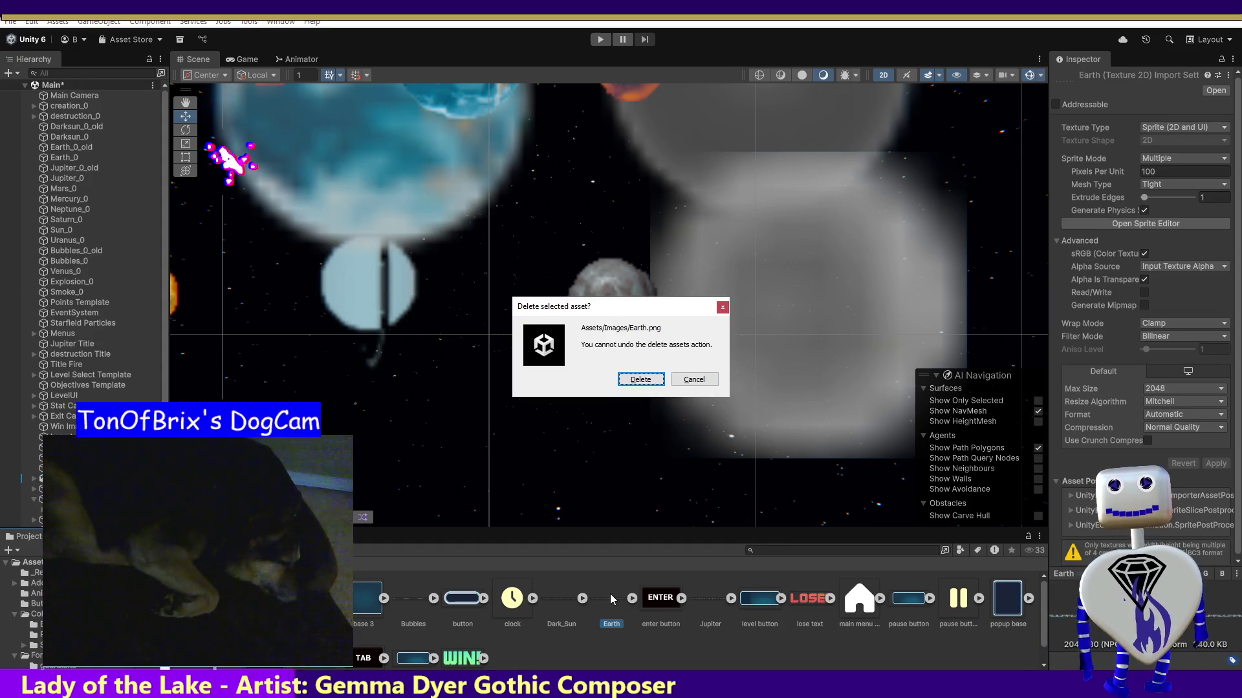
left_click(641, 380)
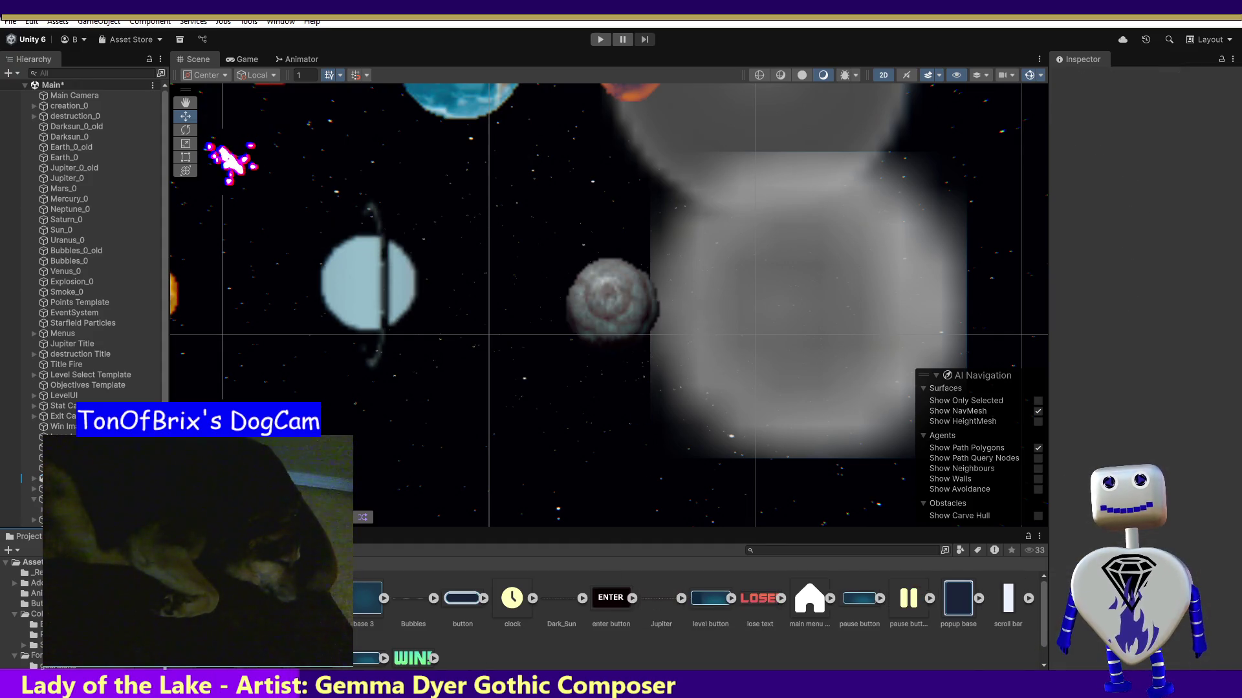
- Select Earth_0 in the Hierarchy and start the game in Play mode
scroll(588, 646, "down", 1)
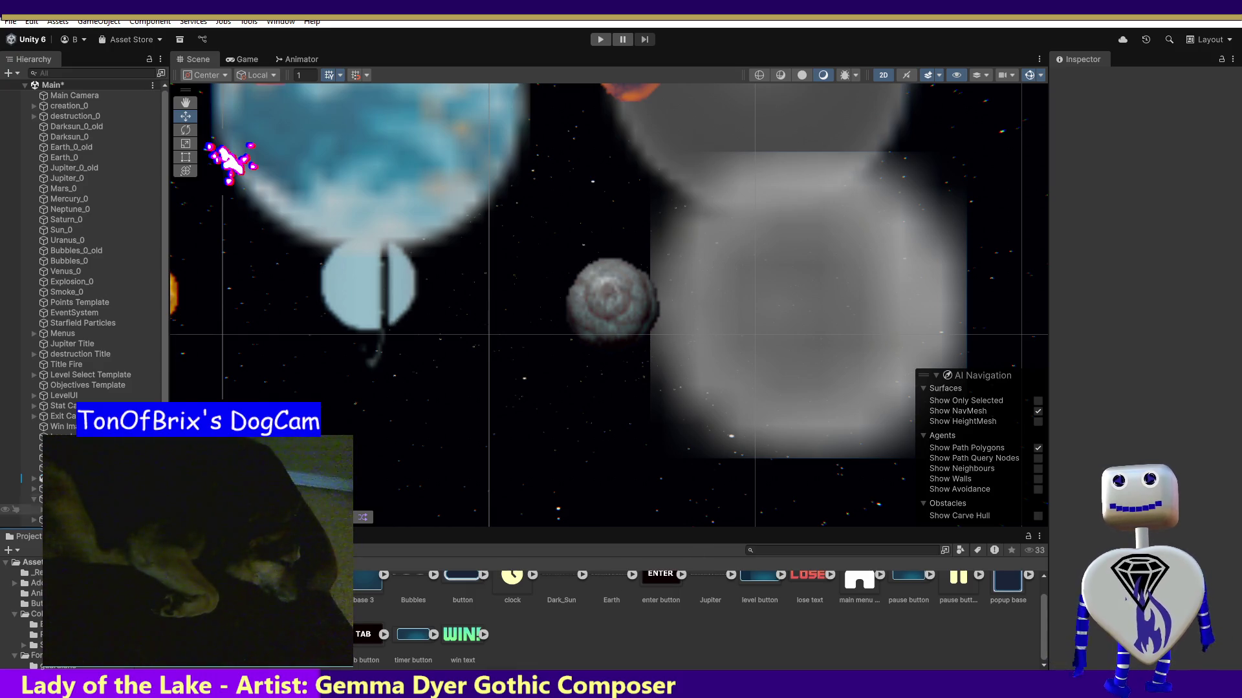
left_click(74, 158)
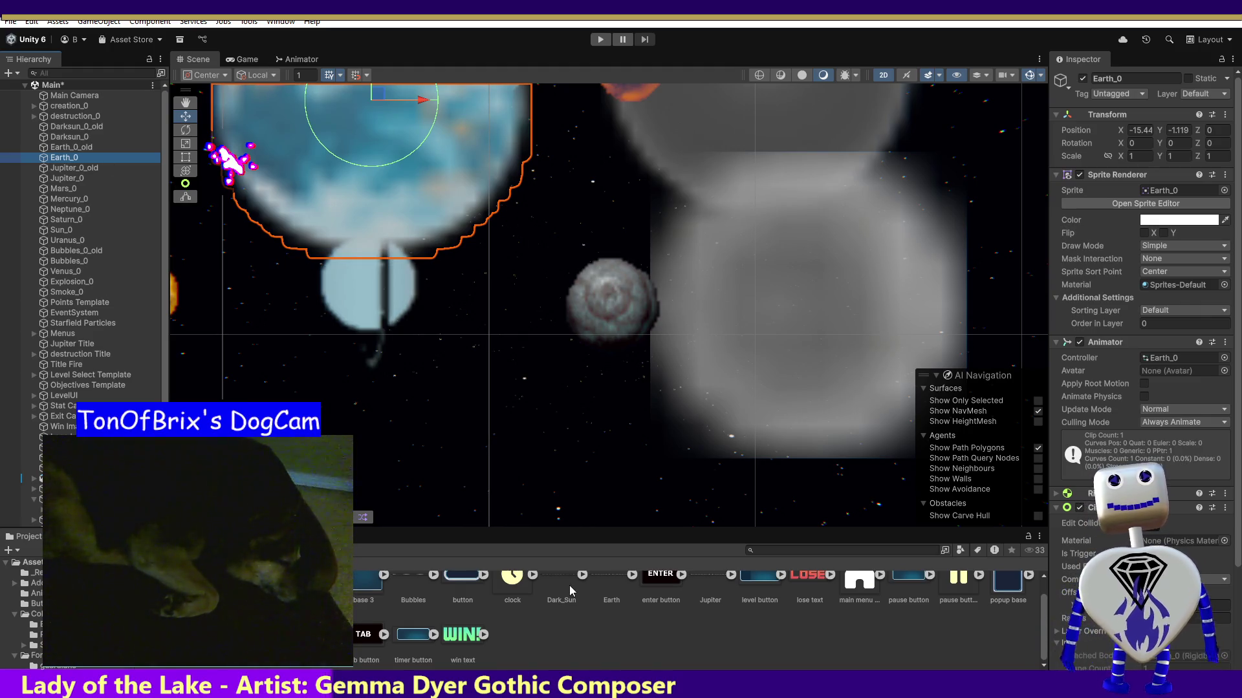
left_click(602, 39)
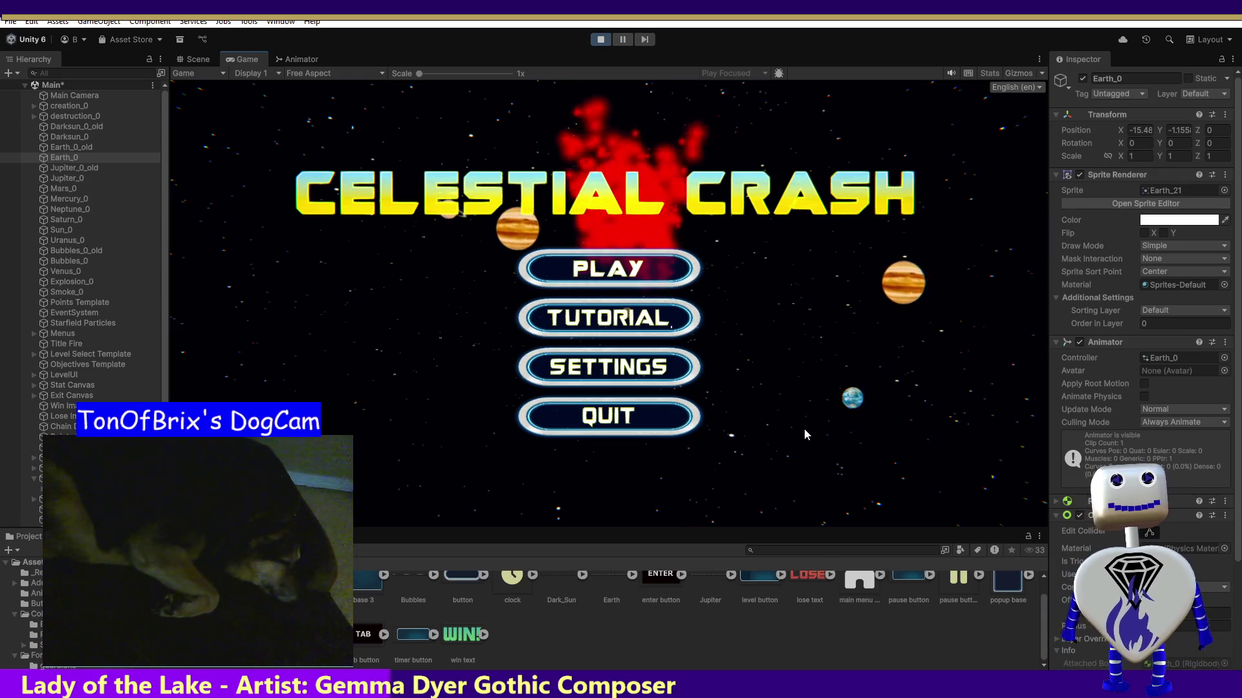
- Start the Skill Challenge level from the main menu and place a planet in the starfield
left_click(621, 268)
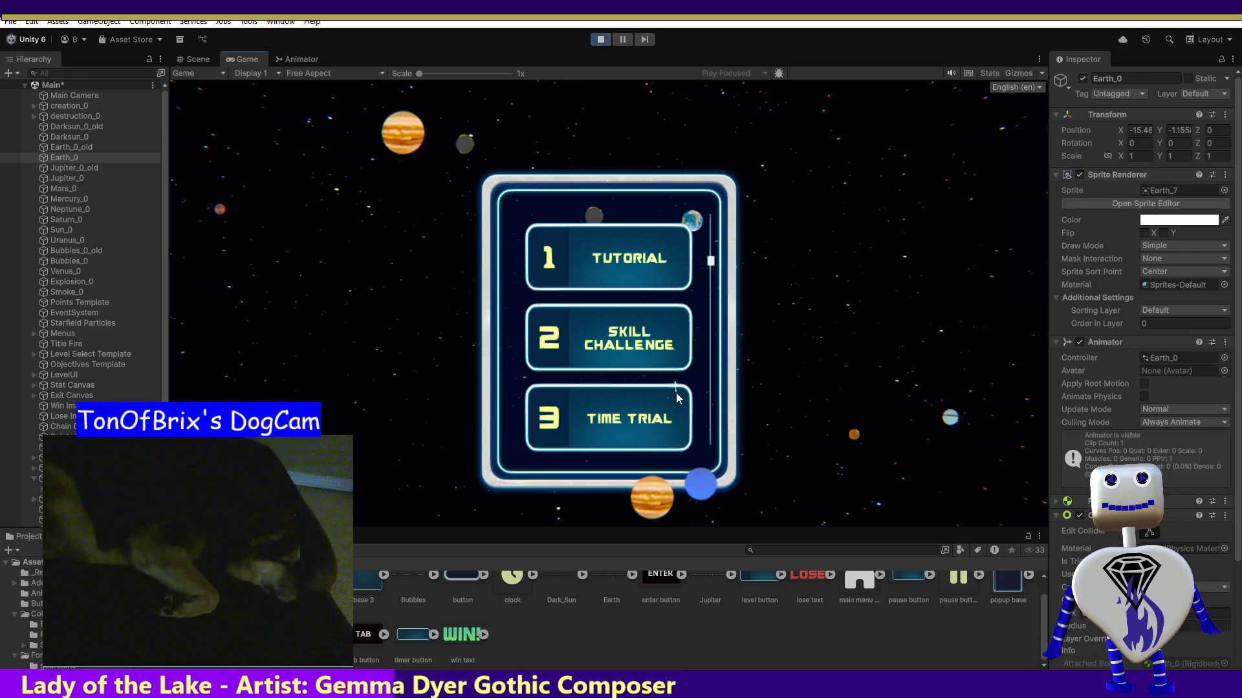
left_click(637, 357)
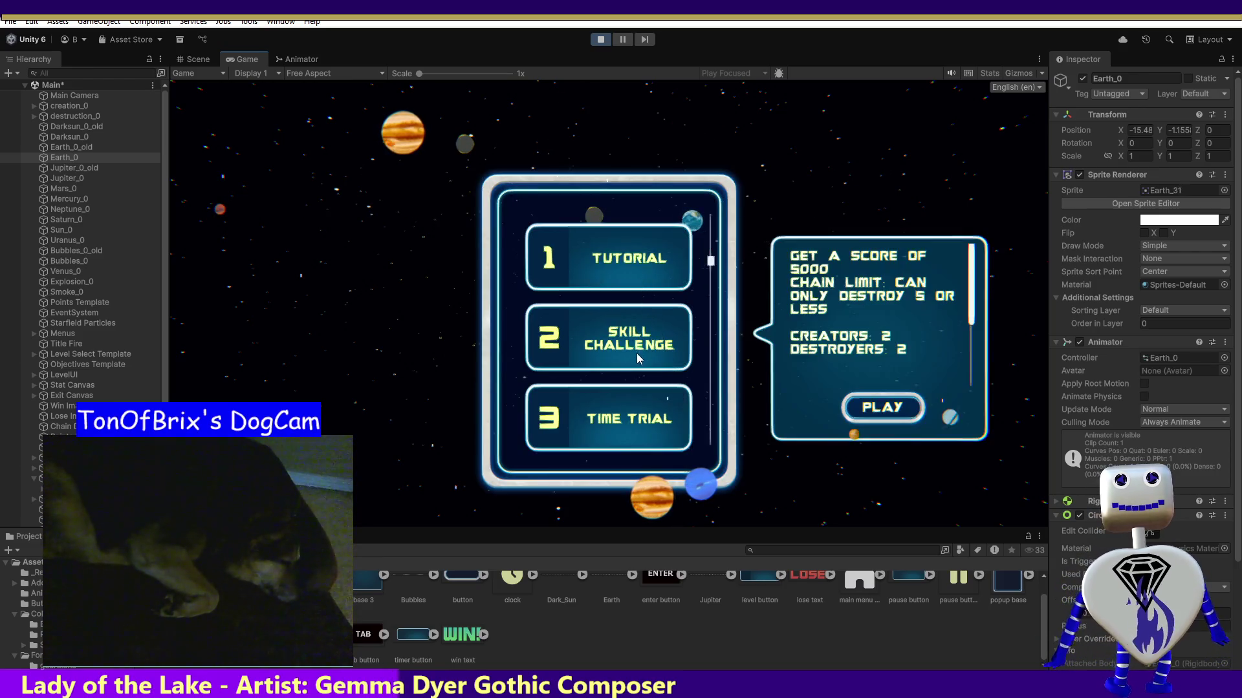
left_click(882, 408)
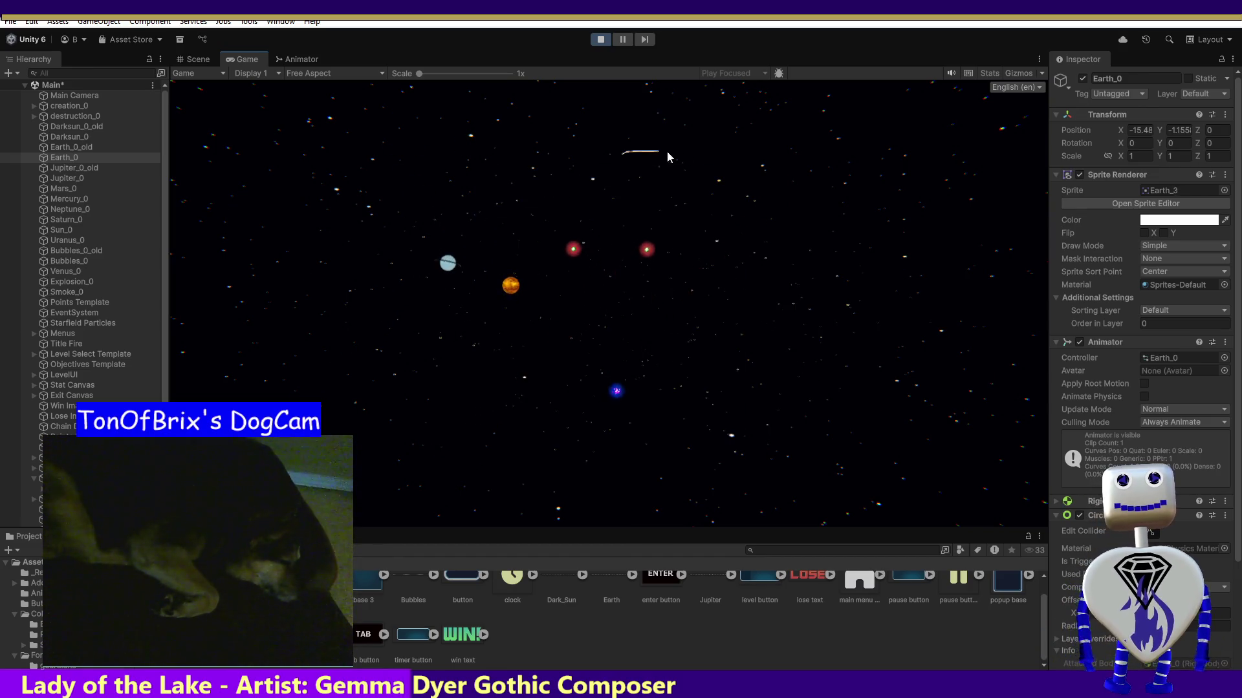
left_click(700, 343)
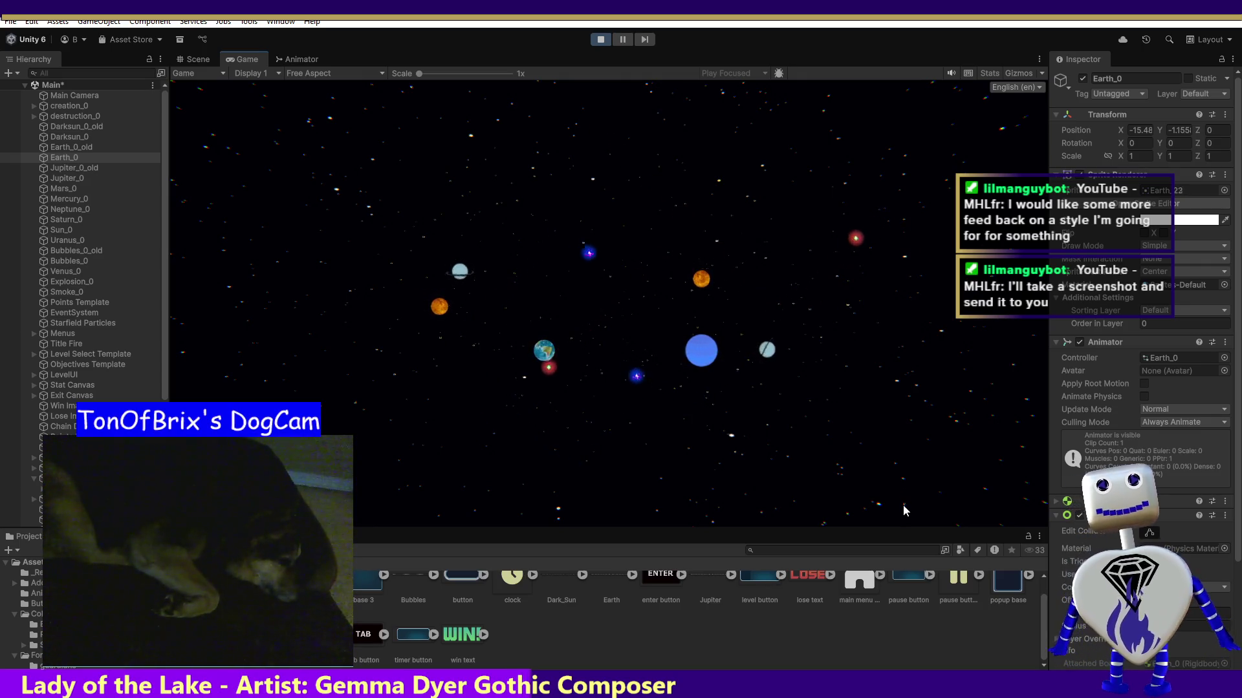
- Exit Play mode using the toolbar Play button
left_click(598, 41)
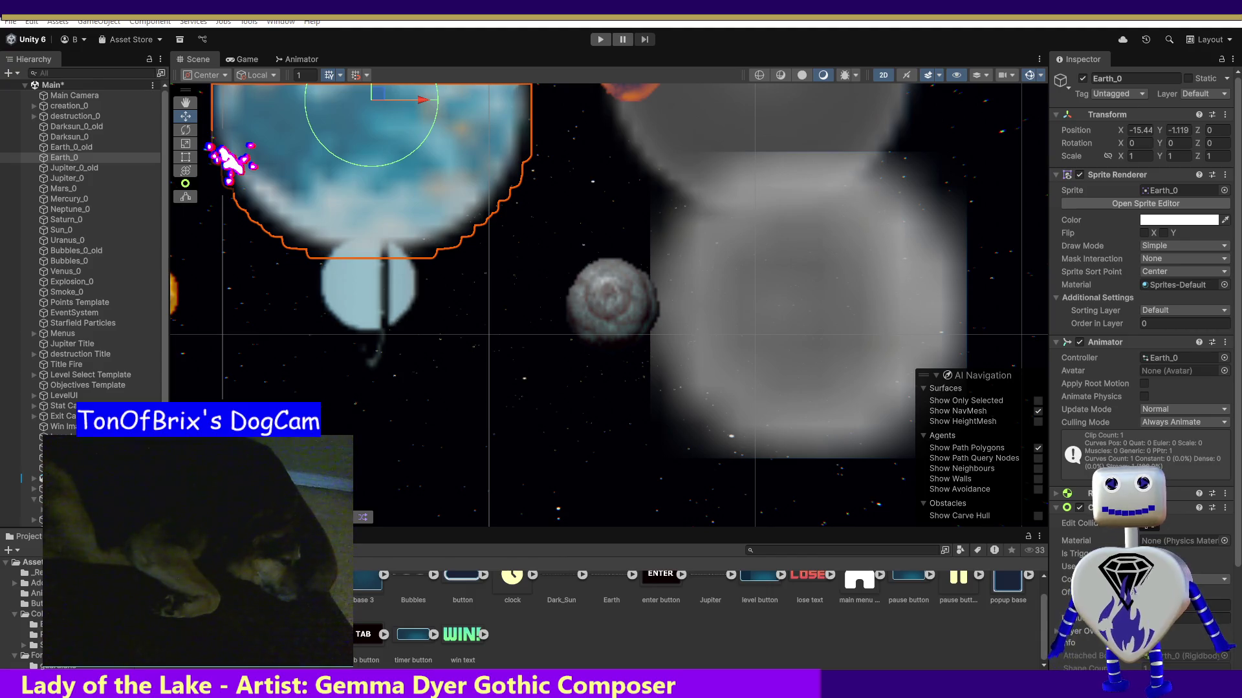
- Glance at the sprite sheet maker page, then open the maximized pink-tree platformer view with Ctrl+P
key("alt+Tab")
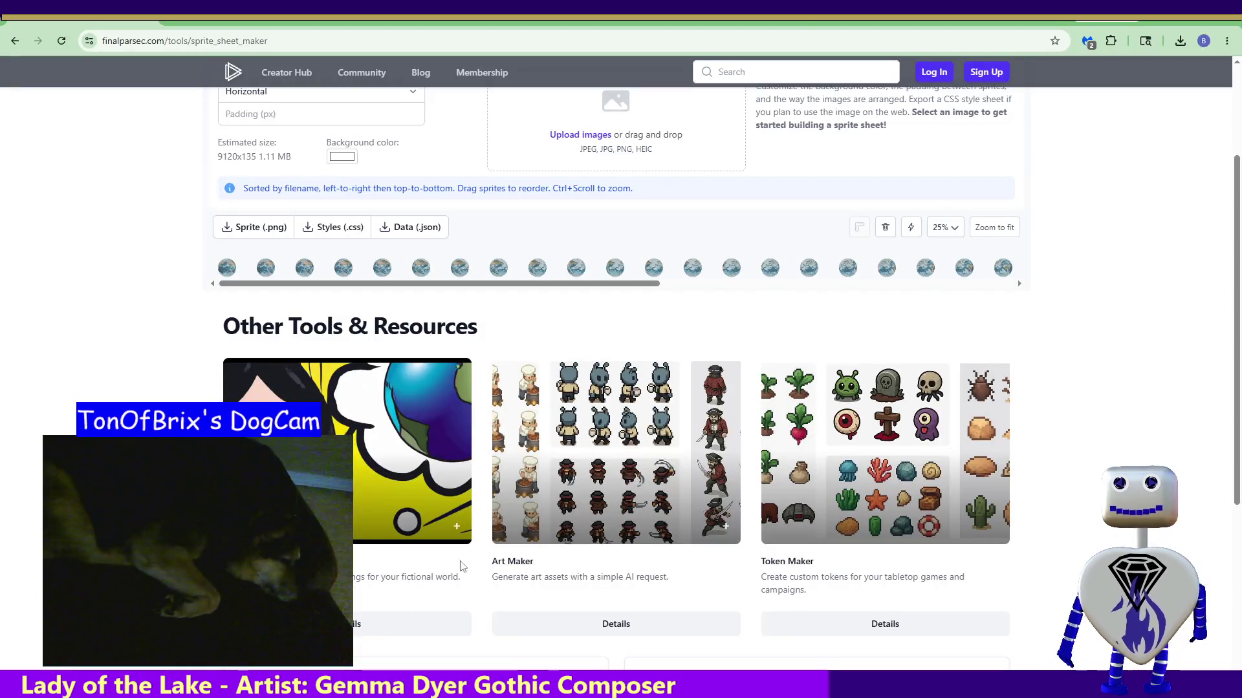
key("alt+Tab")
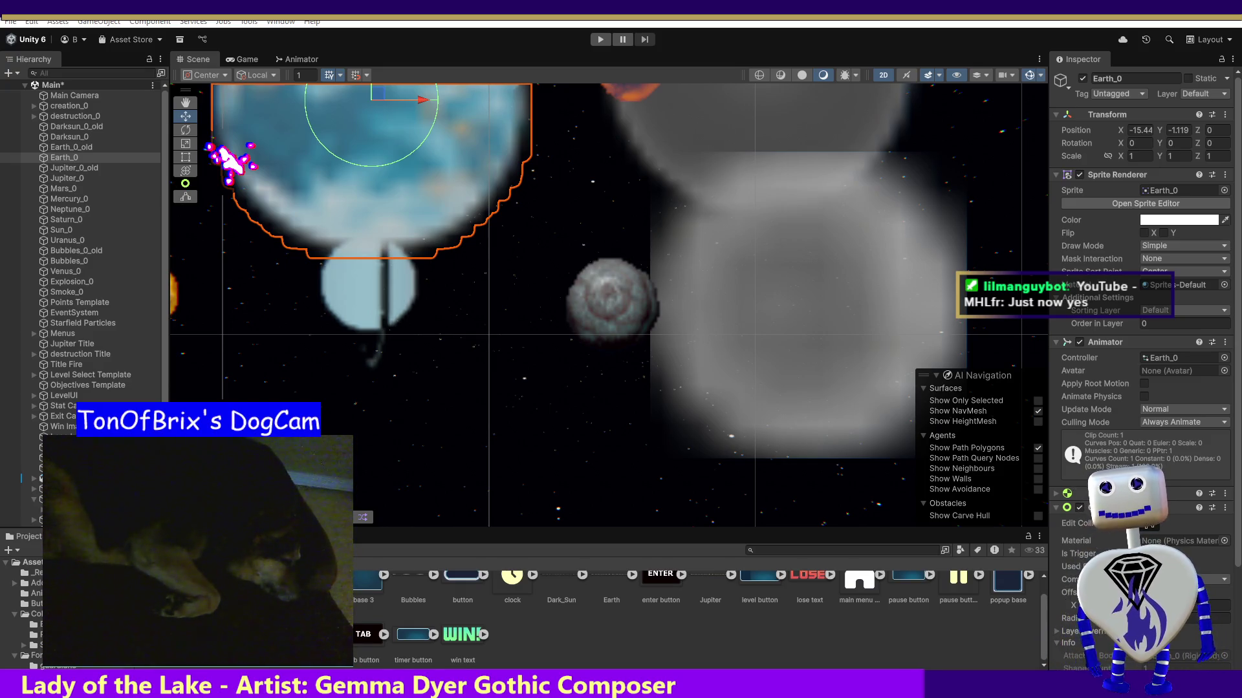
key("ctrl+p")
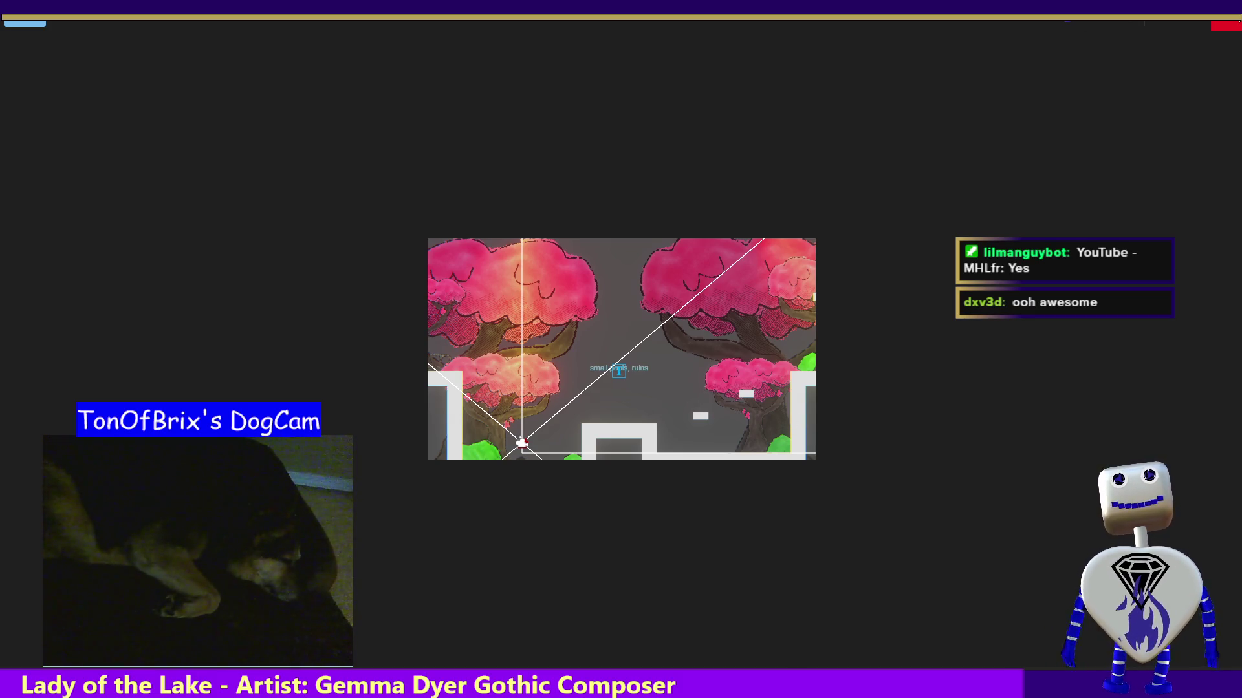
- Close the maximized platformer window to return to the Unity editor
left_click(1237, 24)
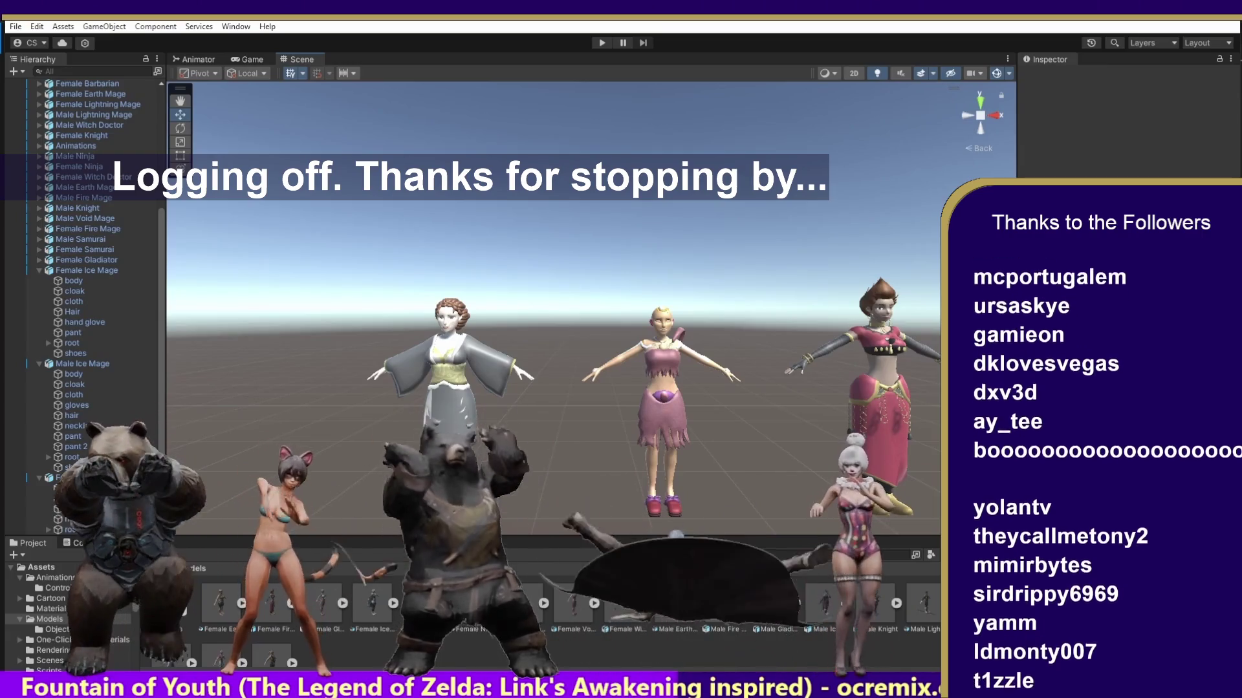
left_click(41, 567)
double_click(657, 605)
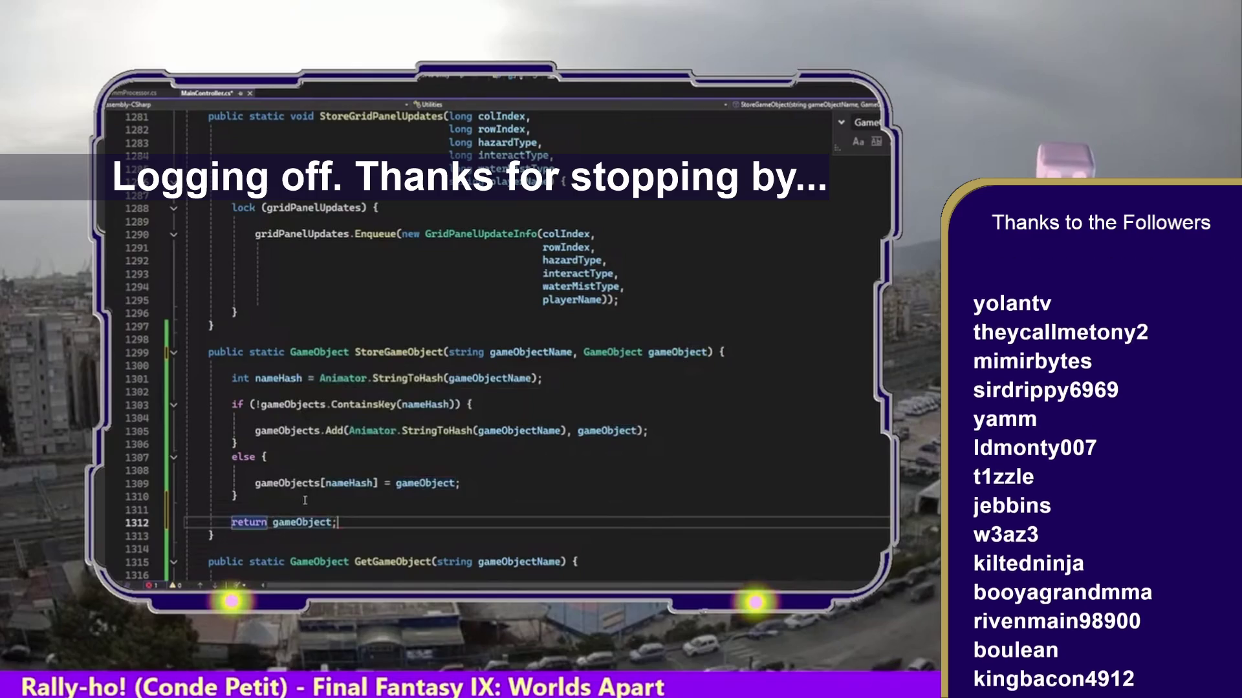
mouse_move(231, 540)
left_mouse_down()
mouse_move(162, 360)
mouse_move(145, 350)
left_mouse_up()
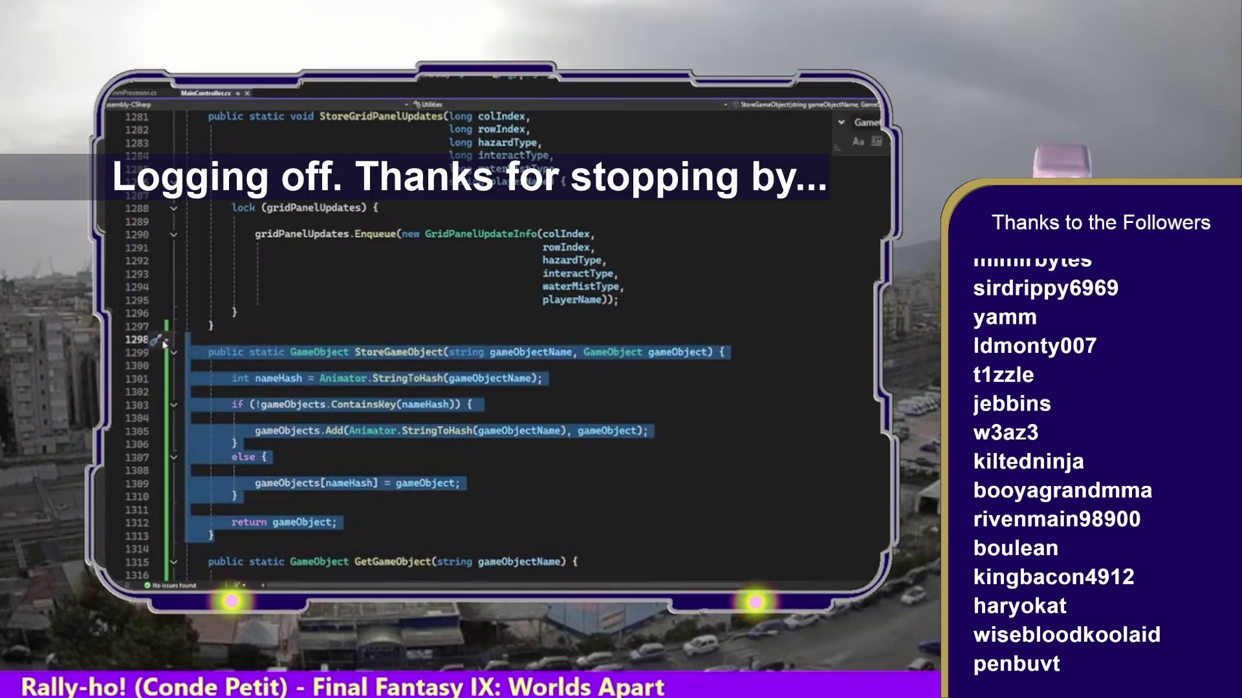